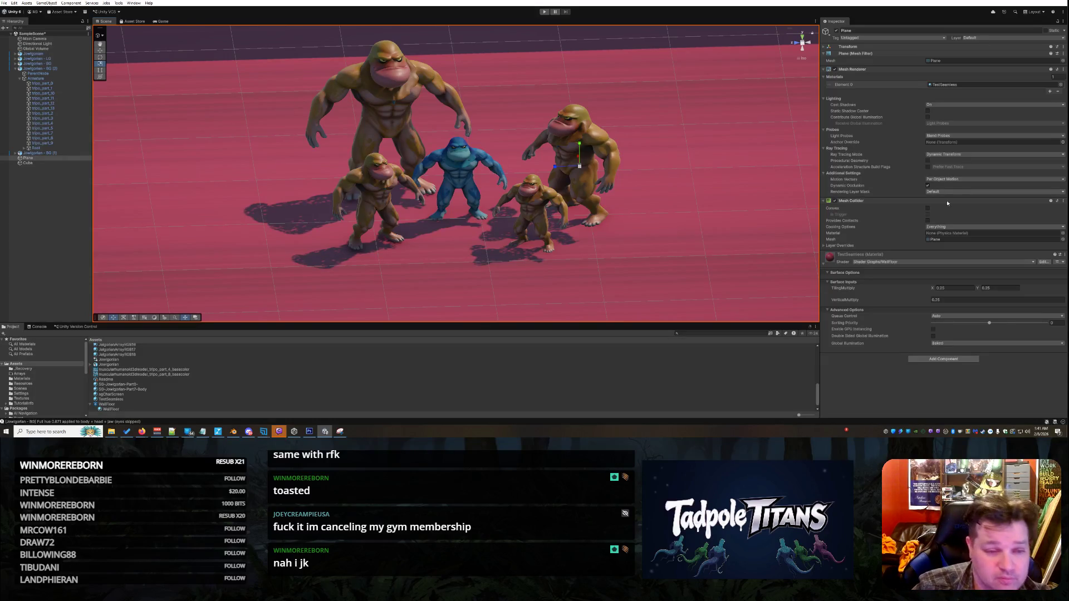
Scroll the view over the five ape characters on the TestSeamless-textured plane.
{"action": "scroll", "coordinate": [585, 160], "scroll_direction": "down", "scroll_amount": 3}
{"action": "mouse_move", "coordinate": [287, 191]}
{"action": "left_mouse_down"}
{"action": "mouse_move", "coordinate": [245, 190]}
{"action": "mouse_move", "coordinate": [605, 184]}
{"action": "mouse_move", "coordinate": [616, 167]}
{"action": "left_mouse_up"}
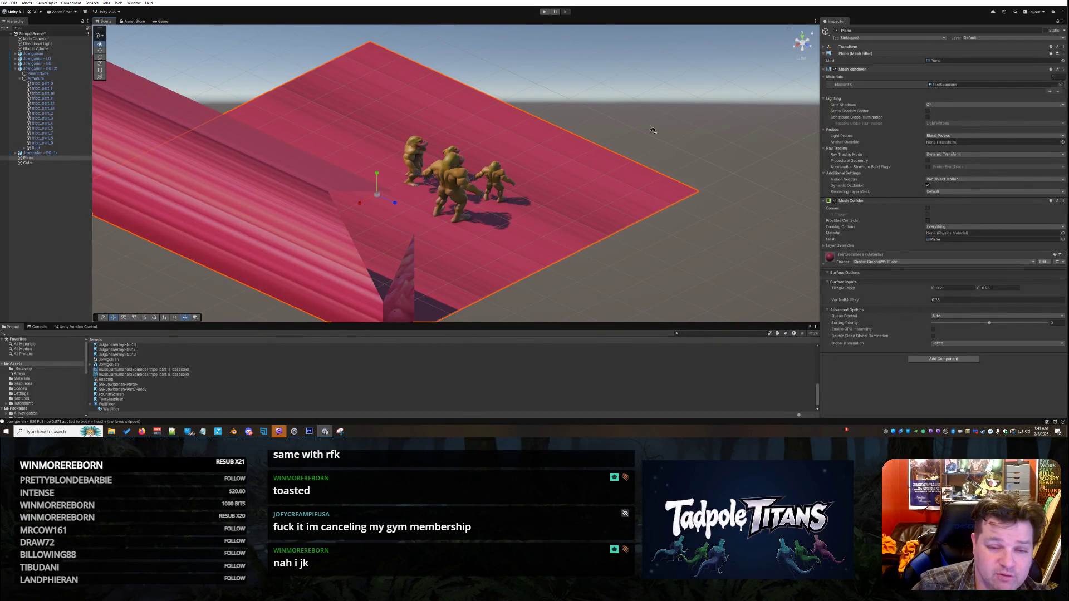
{"action": "left_click_drag", "start_coordinate": [652, 130], "coordinate": [419, 176]}
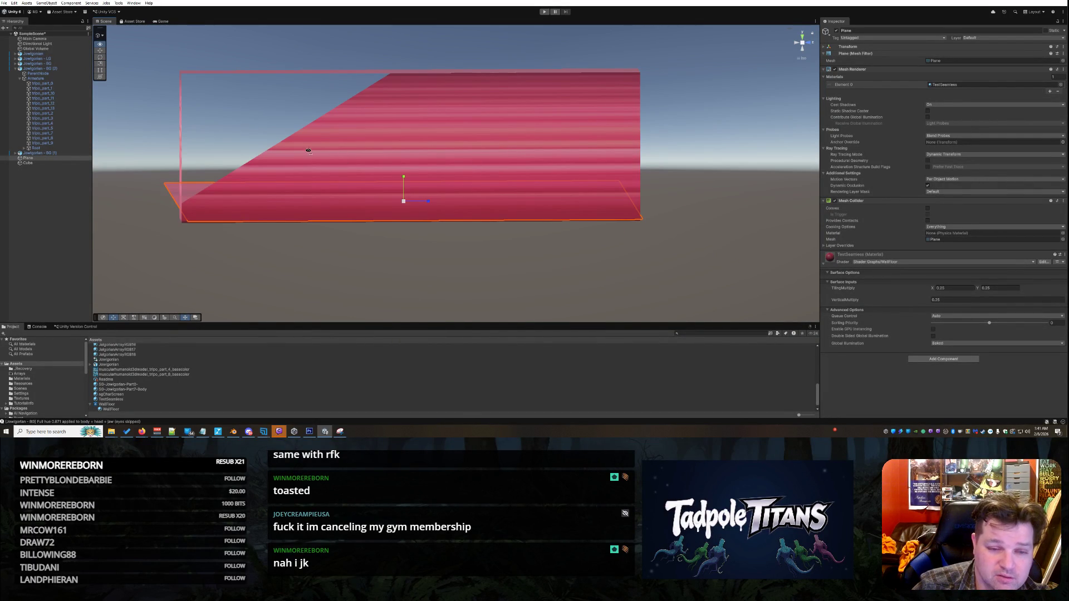
{"action": "left_click_drag", "start_coordinate": [308, 151], "coordinate": [476, 147]}
{"action": "scroll", "coordinate": [606, 156], "scroll_direction": "up", "scroll_amount": 3}
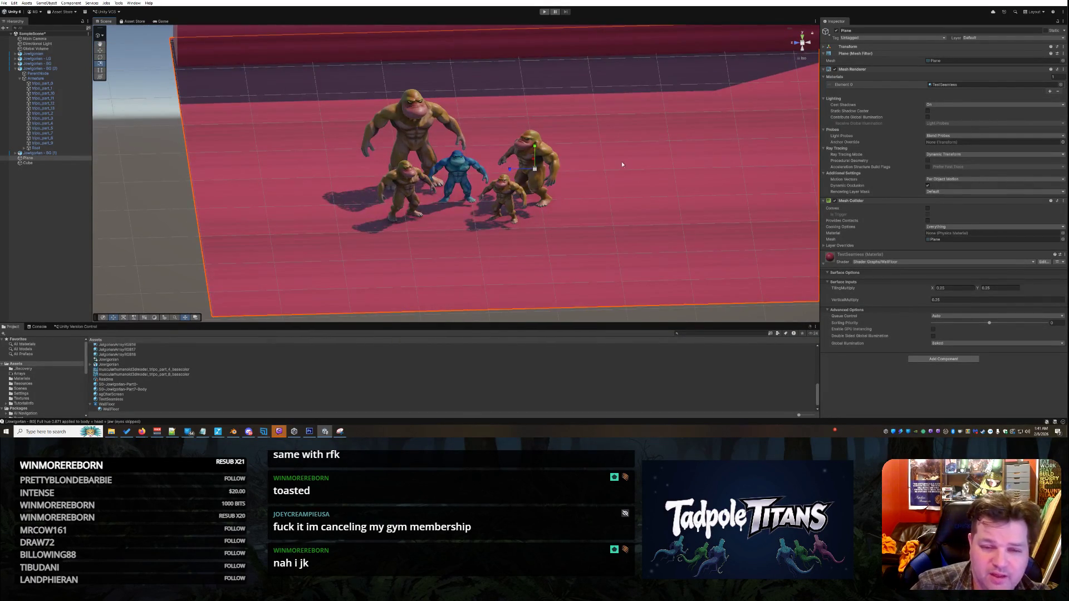
{"action": "mouse_move", "coordinate": [638, 115]}
{"action": "left_mouse_down"}
{"action": "mouse_move", "coordinate": [573, 175]}
{"action": "mouse_move", "coordinate": [645, 121]}
{"action": "left_mouse_up"}
{"action": "mouse_move", "coordinate": [717, 90]}
{"action": "left_mouse_down"}
{"action": "mouse_move", "coordinate": [629, 102]}
{"action": "mouse_move", "coordinate": [692, 143]}
{"action": "mouse_move", "coordinate": [684, 168]}
{"action": "mouse_move", "coordinate": [717, 138]}
{"action": "mouse_move", "coordinate": [696, 156]}
{"action": "mouse_move", "coordinate": [613, 174]}
{"action": "mouse_move", "coordinate": [606, 161]}
{"action": "left_mouse_up"}
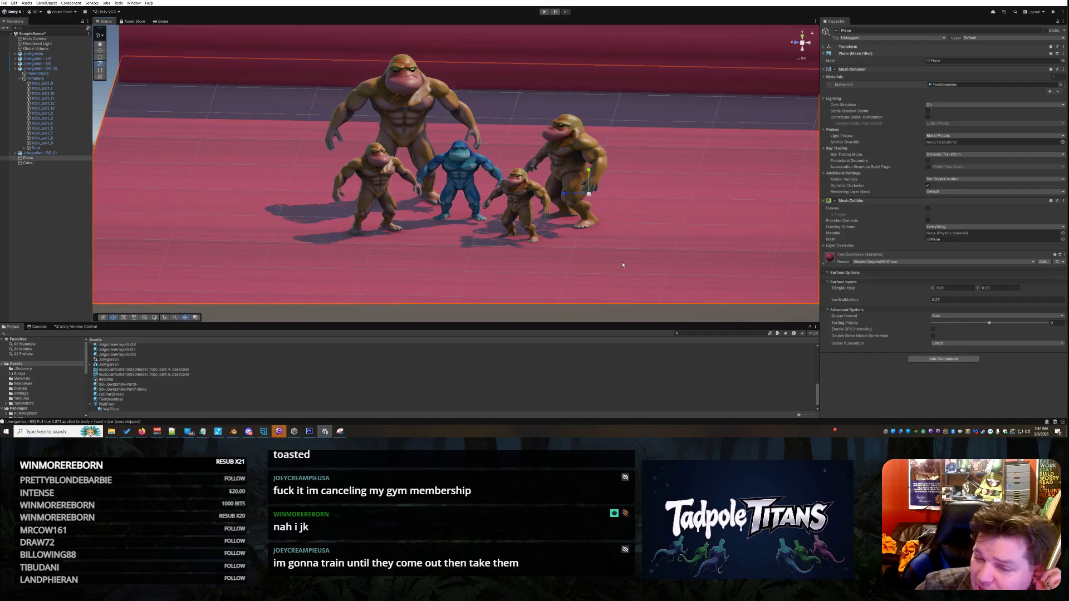
{"action": "left_click", "coordinate": [861, 240]}
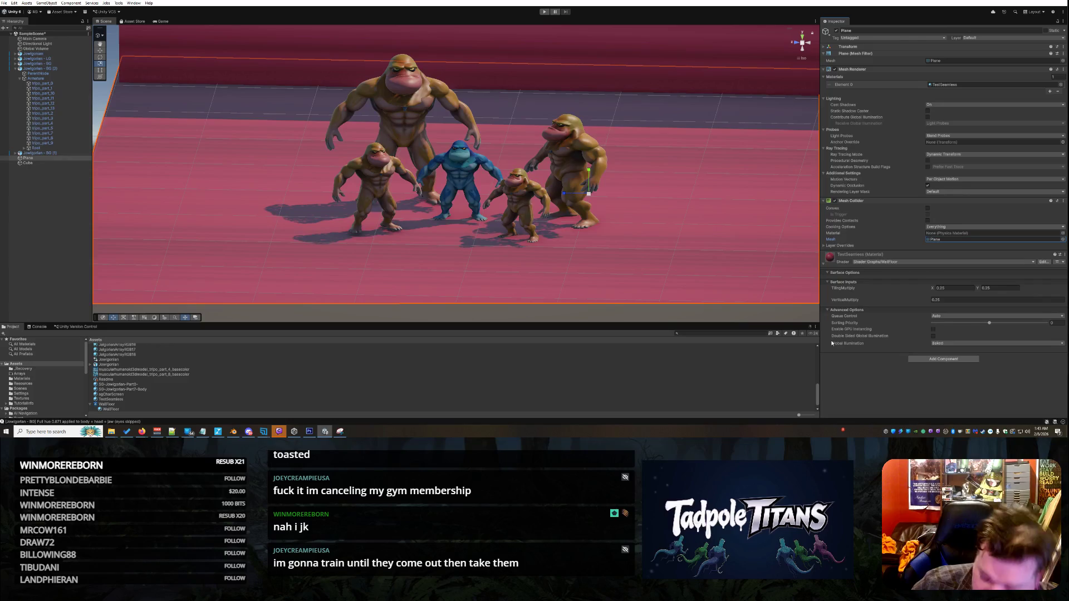
{"action": "mouse_move", "coordinate": [832, 343]}
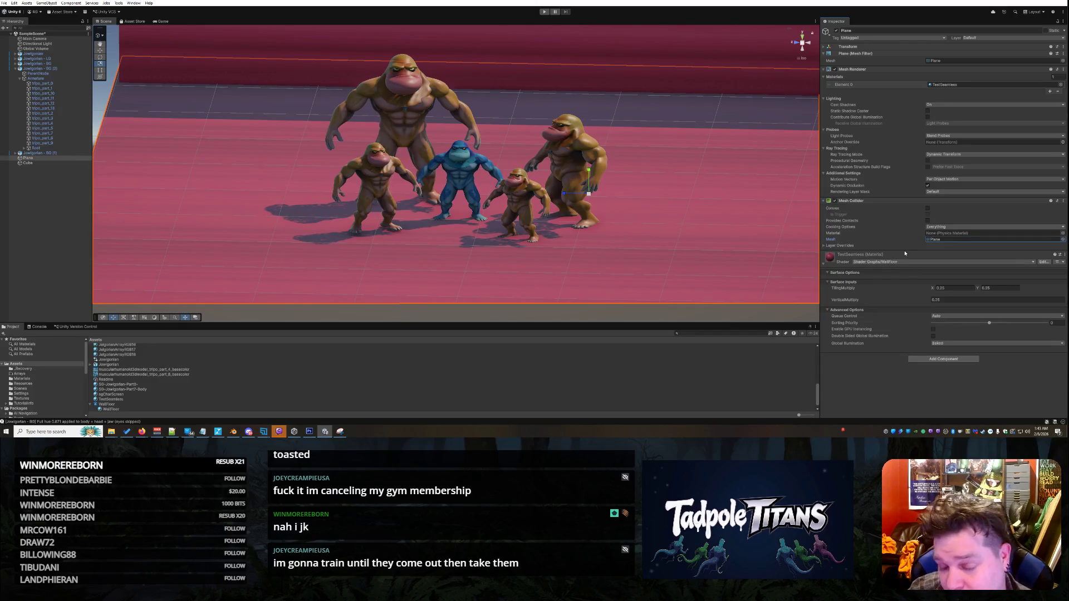
{"action": "scroll", "coordinate": [252, 212], "scroll_direction": "down", "scroll_amount": 3}
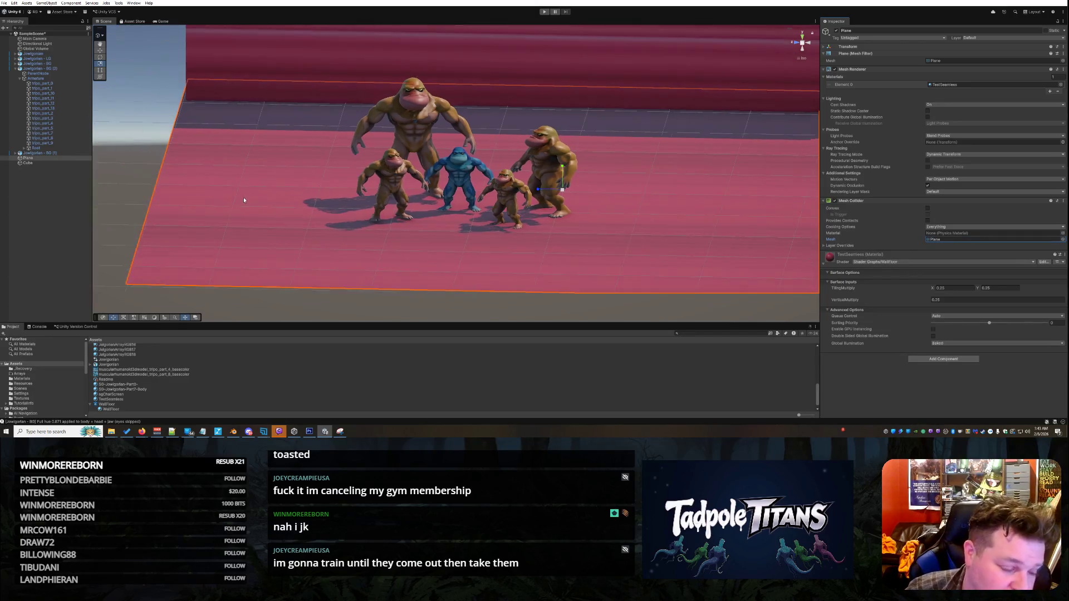
{"action": "mouse_move", "coordinate": [177, 187]}
{"action": "left_mouse_down"}
{"action": "mouse_move", "coordinate": [206, 201]}
{"action": "mouse_move", "coordinate": [215, 191]}
{"action": "mouse_move", "coordinate": [178, 184]}
{"action": "left_mouse_up"}
{"action": "left_click_drag", "start_coordinate": [189, 202], "coordinate": [187, 192]}
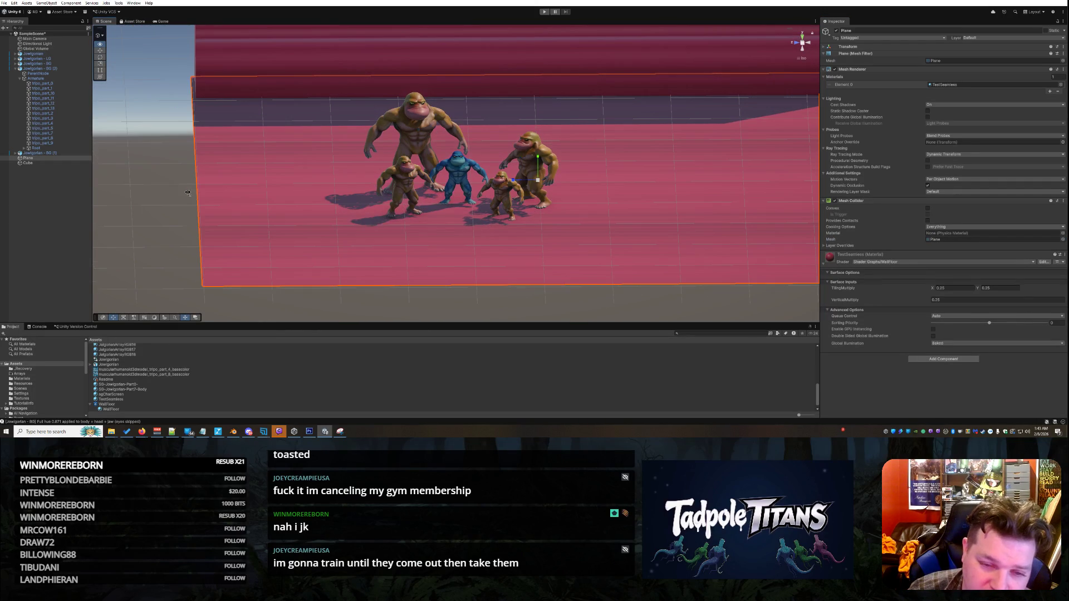
{"action": "scroll", "coordinate": [501, 184], "scroll_direction": "up", "scroll_amount": 3}
{"action": "mouse_move", "coordinate": [692, 215]}
{"action": "left_mouse_down"}
{"action": "mouse_move", "coordinate": [648, 230]}
{"action": "mouse_move", "coordinate": [689, 207]}
{"action": "left_mouse_up"}
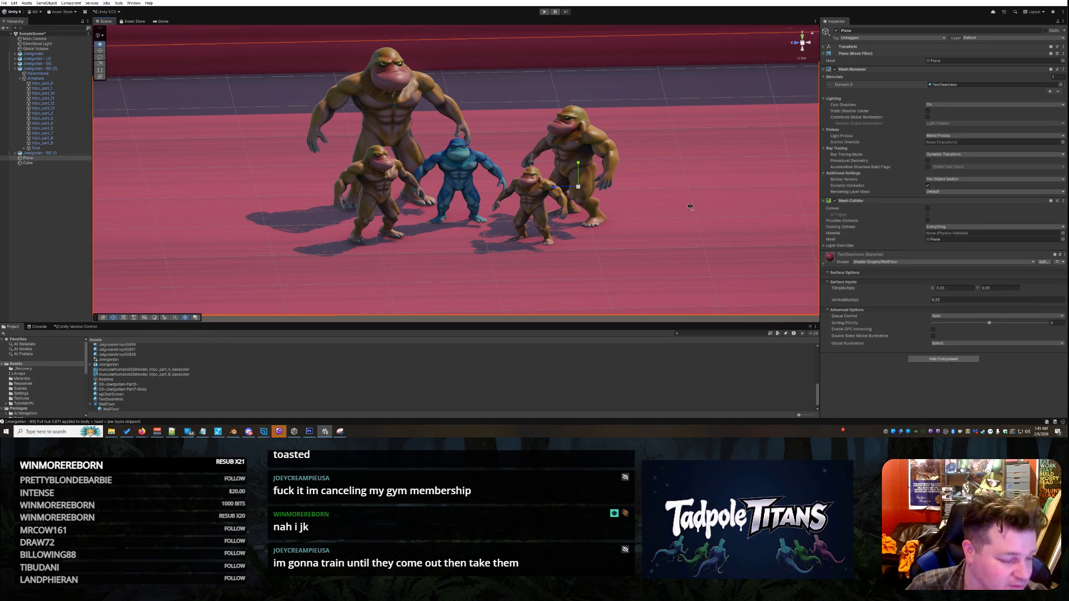
{"action": "left_click_drag", "start_coordinate": [692, 206], "coordinate": [691, 198]}
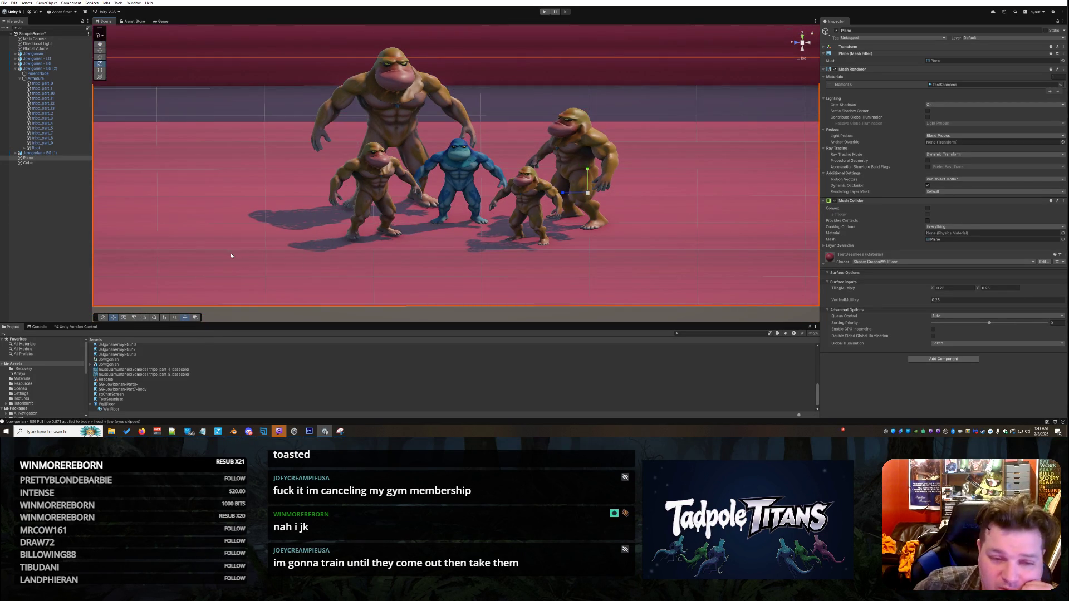
In WallFloor.shadergraph, move the TilingMultiply and VerticalMultiply nodes down and check VerticalMultiply's default value.
{"action": "double_click", "coordinate": [101, 405]}
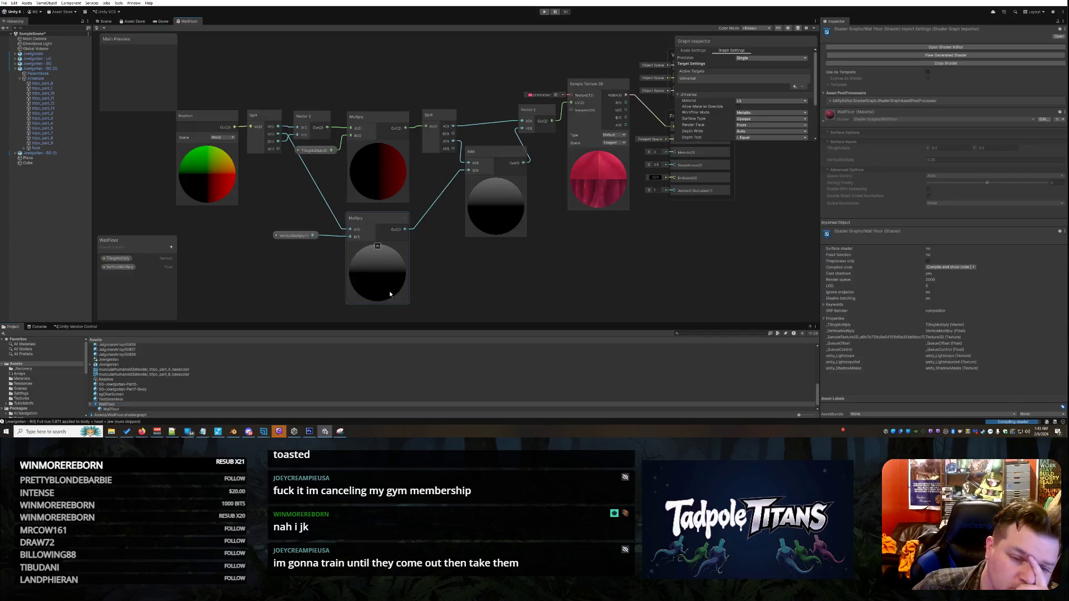
{"action": "left_click_drag", "start_coordinate": [316, 152], "coordinate": [317, 163]}
{"action": "left_click_drag", "start_coordinate": [294, 236], "coordinate": [314, 251]}
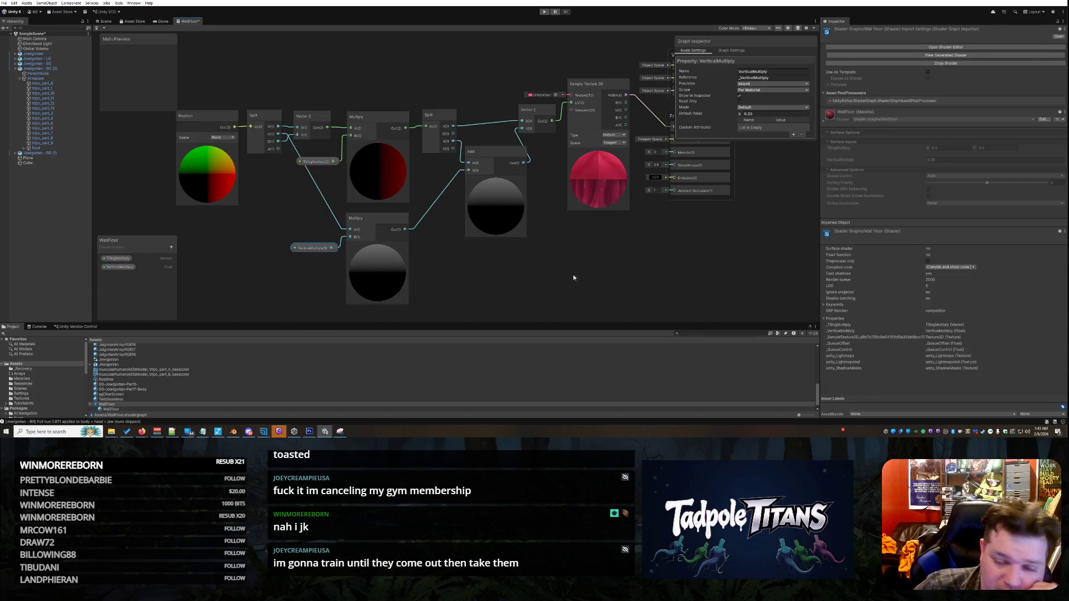
{"action": "left_click", "coordinate": [600, 250]}
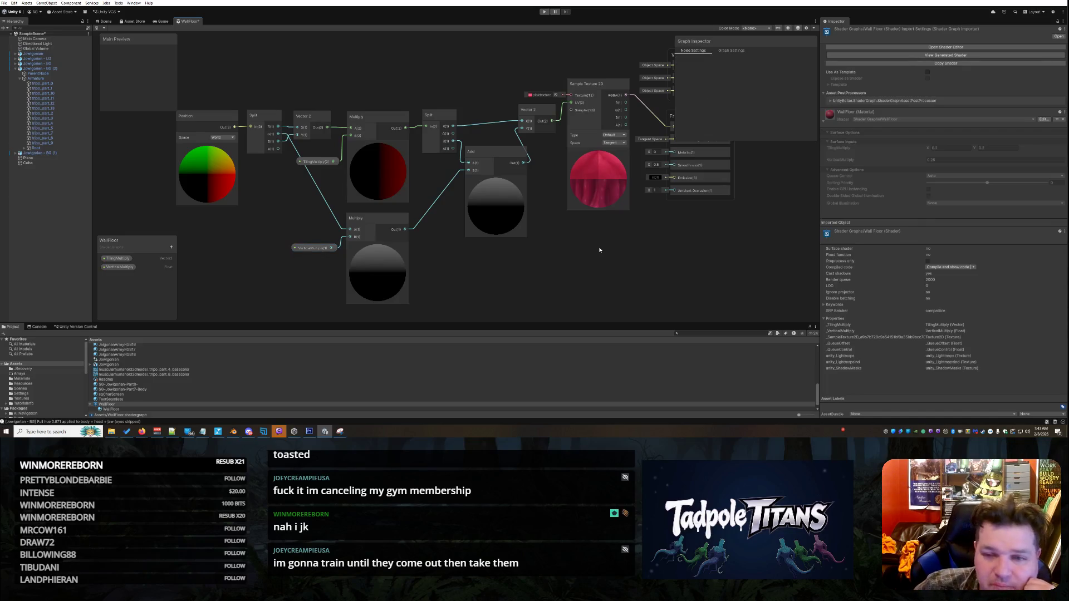
{"action": "left_click", "coordinate": [313, 249]}
{"action": "left_click", "coordinate": [759, 114]}
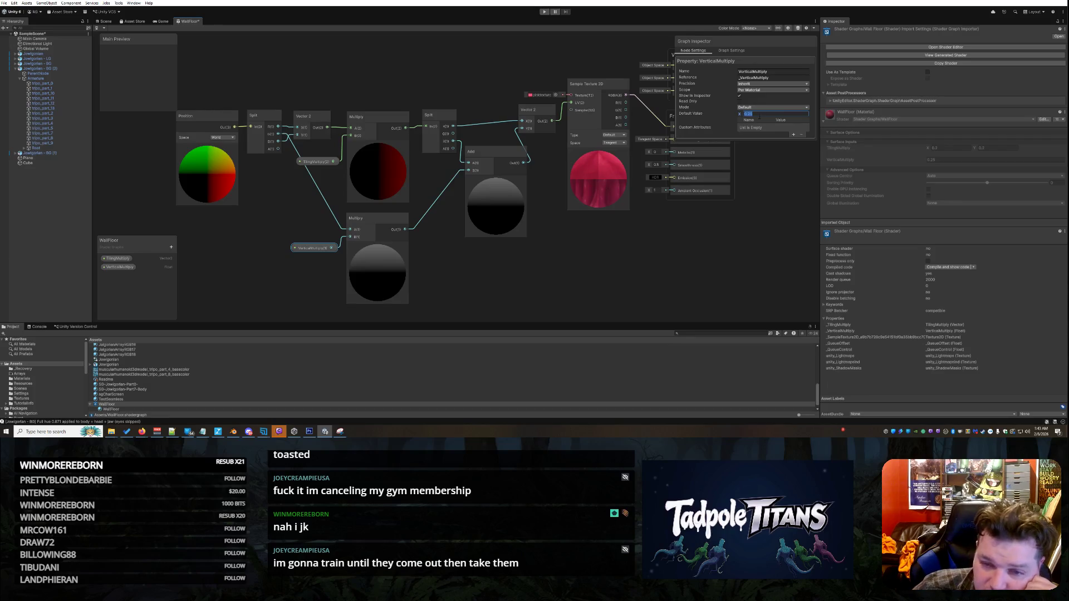
{"action": "left_click", "coordinate": [604, 261]}
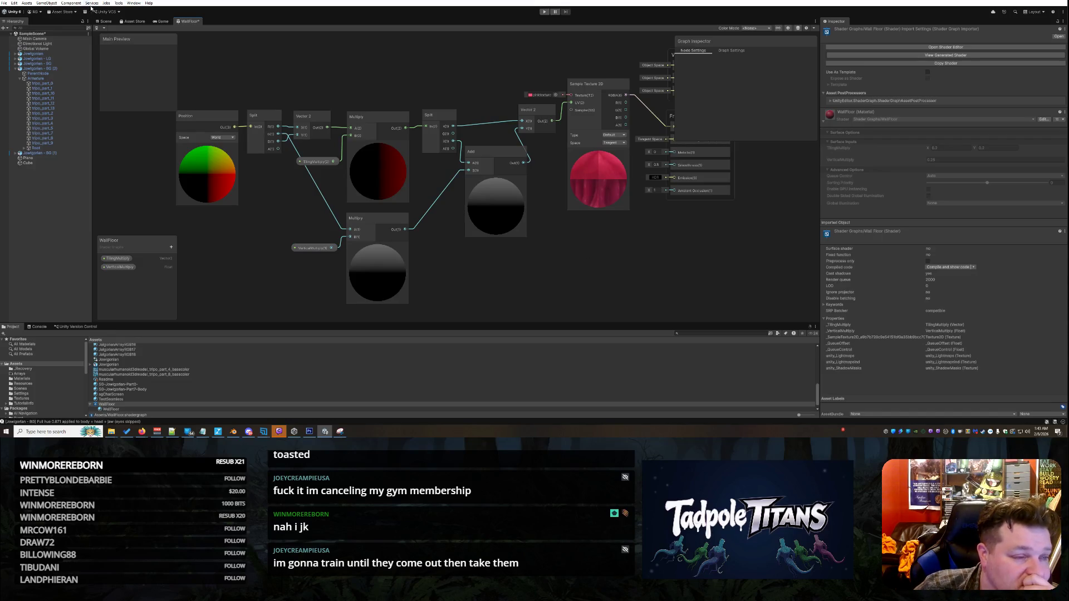
Close the WallFloor shader graph tab and save the changes.
{"action": "right_click", "coordinate": [202, 20]}
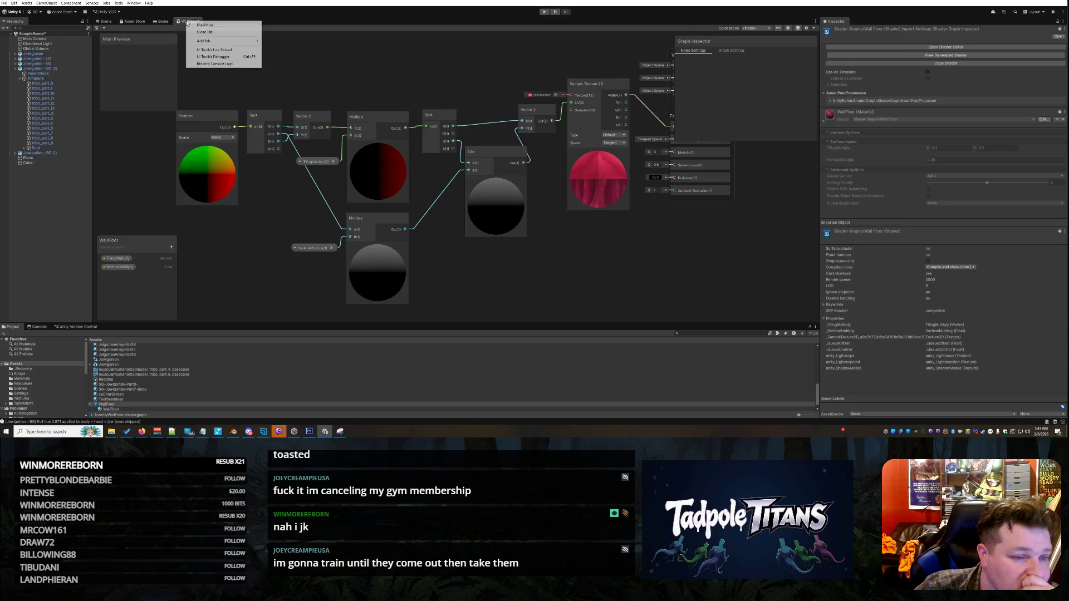
{"action": "left_click", "coordinate": [211, 32]}
{"action": "left_click", "coordinate": [517, 227]}
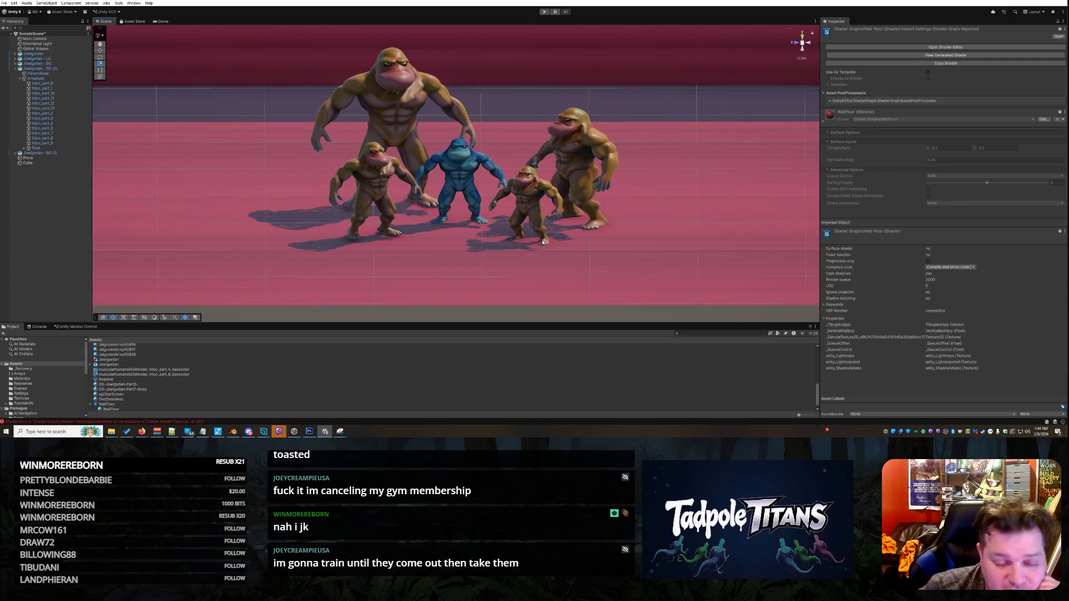
Orbit around the characters and select the tripo_part pieces from tripo_part_8 up to tripo_part_13.
{"action": "left_click_drag", "start_coordinate": [297, 161], "coordinate": [227, 212], "text": "alt"}
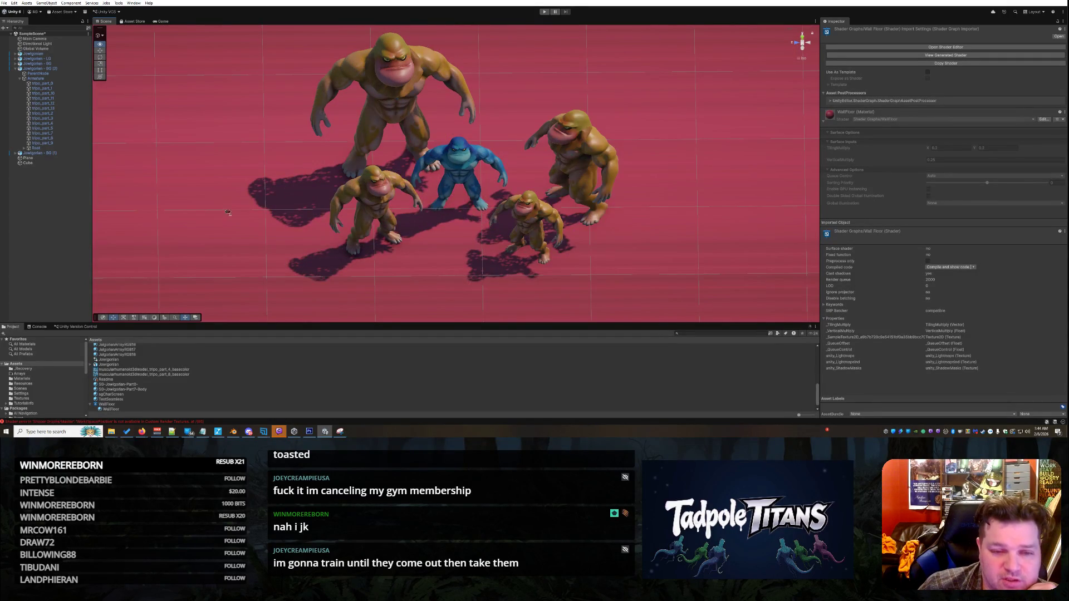
{"action": "scroll", "coordinate": [266, 158], "scroll_direction": "up", "scroll_amount": 3}
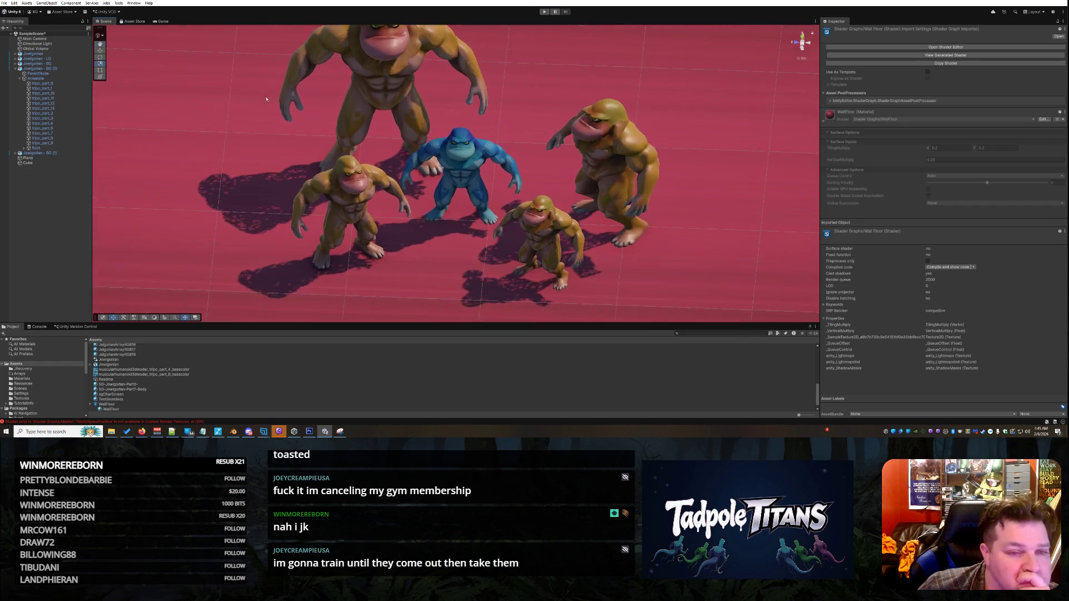
{"action": "left_click_drag", "start_coordinate": [264, 130], "coordinate": [262, 102], "text": "alt"}
{"action": "left_click", "coordinate": [59, 83]}
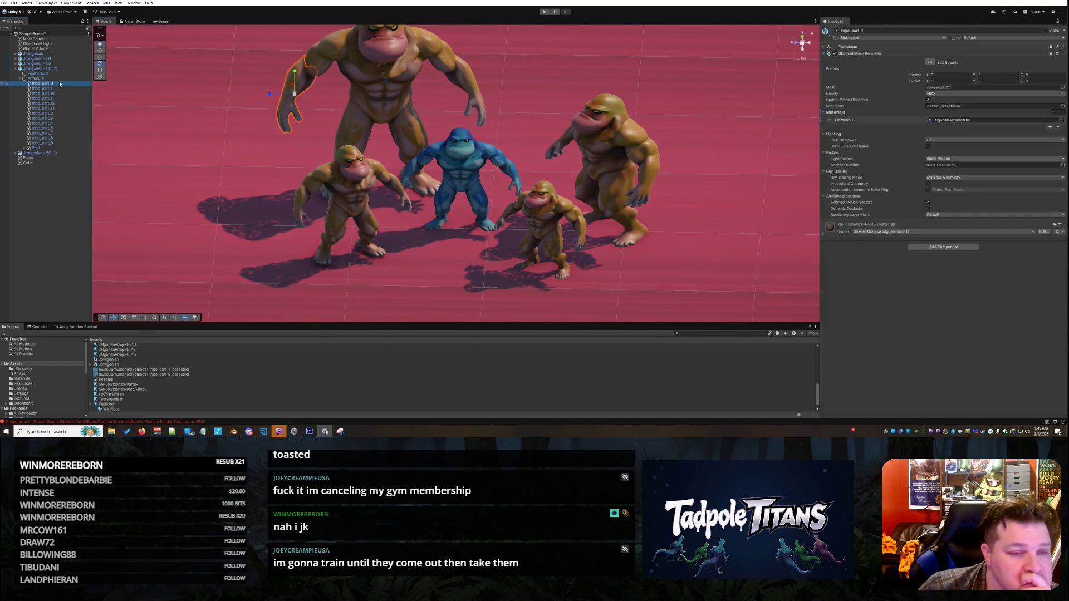
{"action": "left_click", "coordinate": [53, 138]}
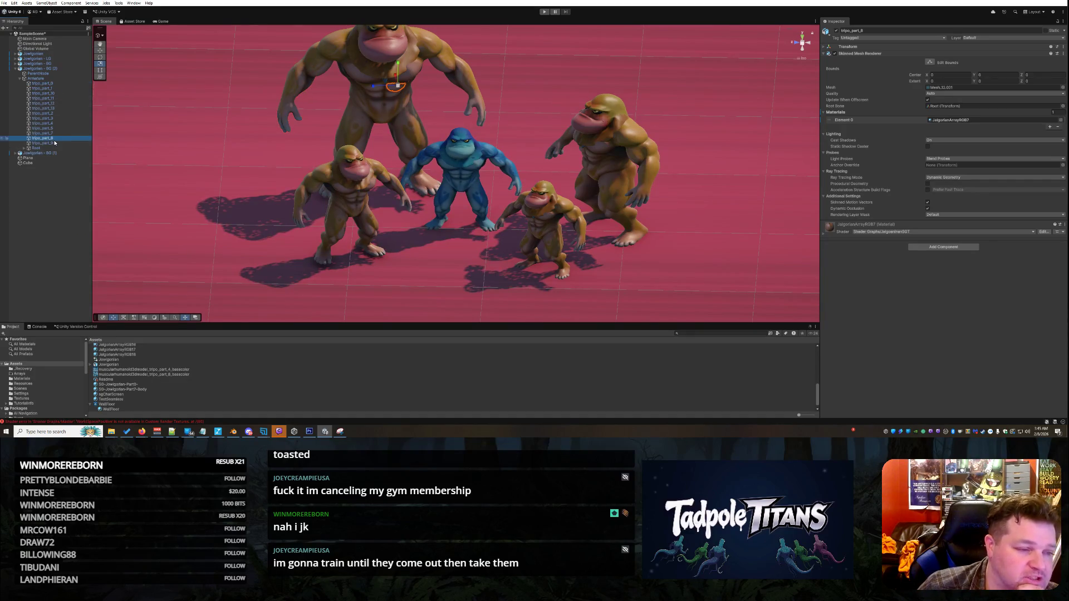
{"action": "left_click", "coordinate": [55, 133]}
{"action": "left_click", "coordinate": [55, 128]}
{"action": "left_click", "coordinate": [55, 123]}
{"action": "left_click", "coordinate": [56, 118]}
{"action": "left_click", "coordinate": [55, 108]}
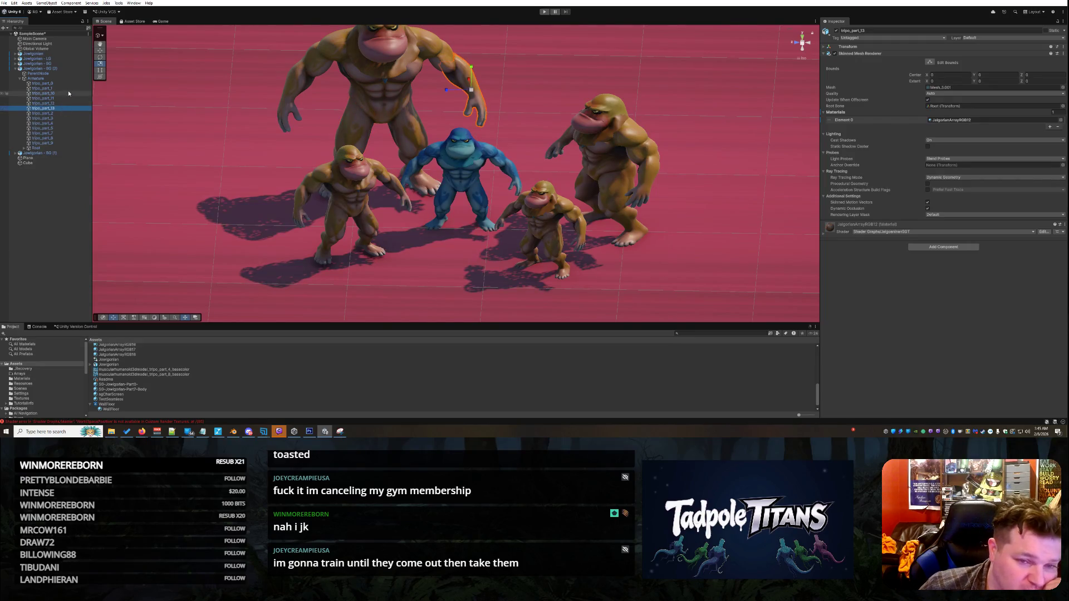
Select the floor Plane and tilt the view down onto the characters.
{"action": "left_click", "coordinate": [275, 169]}
{"action": "right_click", "coordinate": [710, 203]}
{"action": "left_click", "coordinate": [697, 223]}
{"action": "left_click_drag", "start_coordinate": [697, 222], "coordinate": [695, 168]}
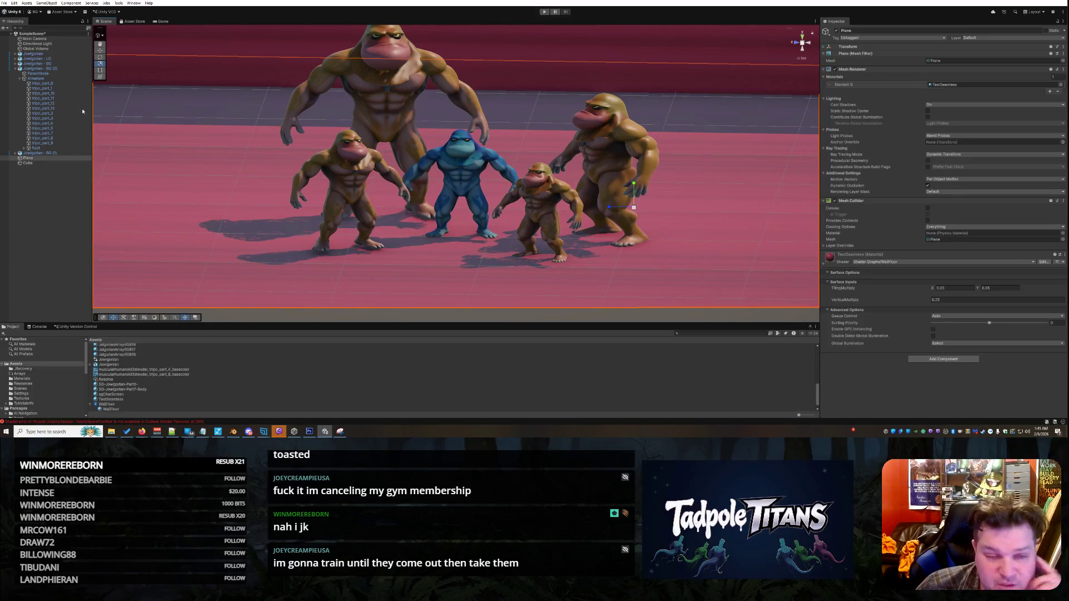
{"action": "scroll", "coordinate": [545, 83], "scroll_direction": "down", "scroll_amount": 2}
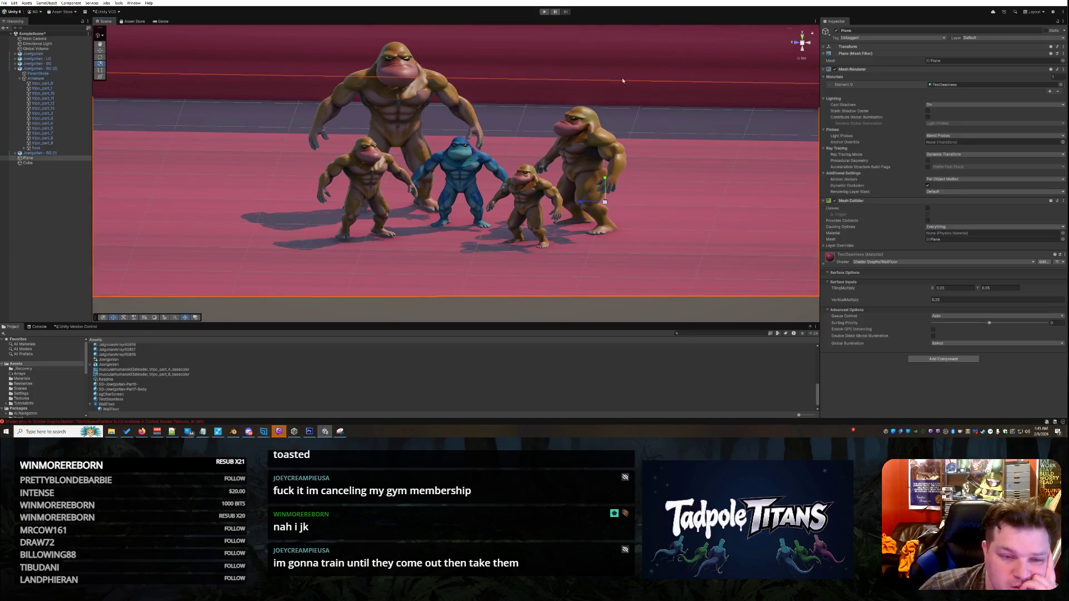
{"action": "right_click", "coordinate": [508, 104]}
{"action": "key", "text": "Escape"}
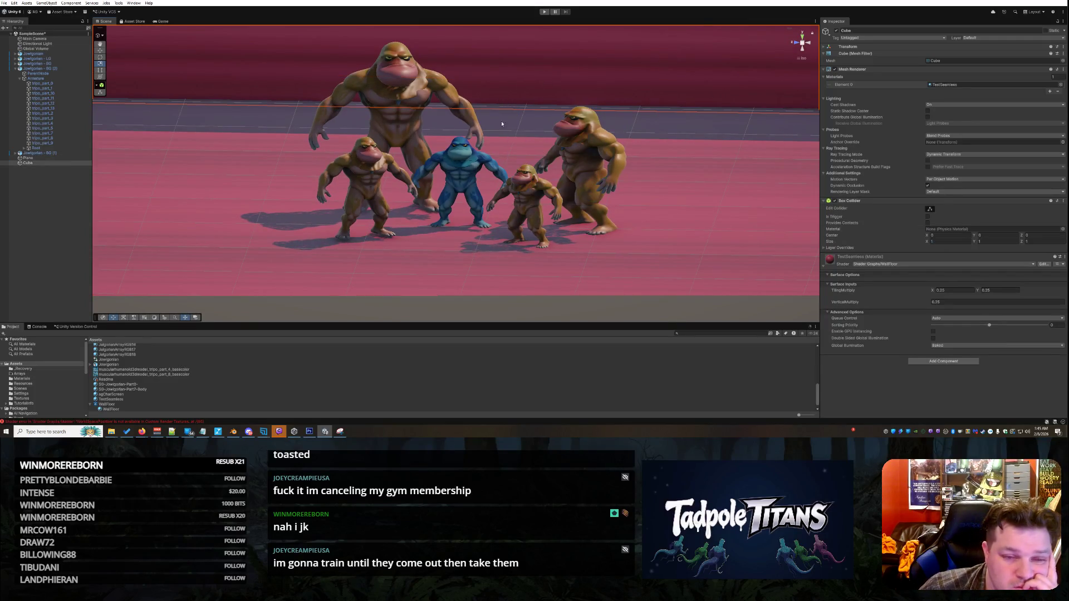
{"action": "mouse_move", "coordinate": [250, 120]}
{"action": "left_mouse_down"}
{"action": "mouse_move", "coordinate": [251, 135]}
{"action": "mouse_move", "coordinate": [211, 140]}
{"action": "left_mouse_up"}
{"action": "scroll", "coordinate": [242, 132], "scroll_direction": "up", "scroll_amount": 4}
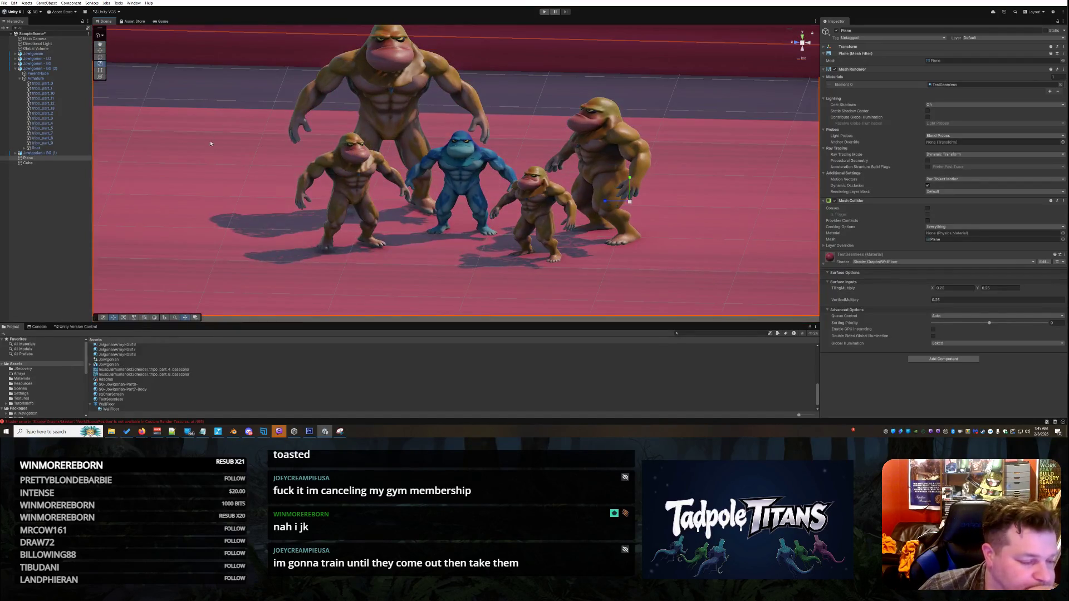
Step through tripo_part_0 to tripo_part_8, then select Root and Jowlgorian - BG (1).
{"action": "left_click", "coordinate": [45, 83]}
{"action": "left_click", "coordinate": [47, 88]}
{"action": "left_click", "coordinate": [48, 93]}
{"action": "left_click", "coordinate": [49, 98]}
{"action": "left_click", "coordinate": [49, 103]}
{"action": "left_click", "coordinate": [50, 113]}
{"action": "left_click", "coordinate": [52, 118]}
{"action": "left_click", "coordinate": [54, 123]}
{"action": "left_click", "coordinate": [56, 128]}
{"action": "left_click", "coordinate": [60, 133]}
{"action": "left_click", "coordinate": [64, 138]}
{"action": "left_click", "coordinate": [66, 148]}
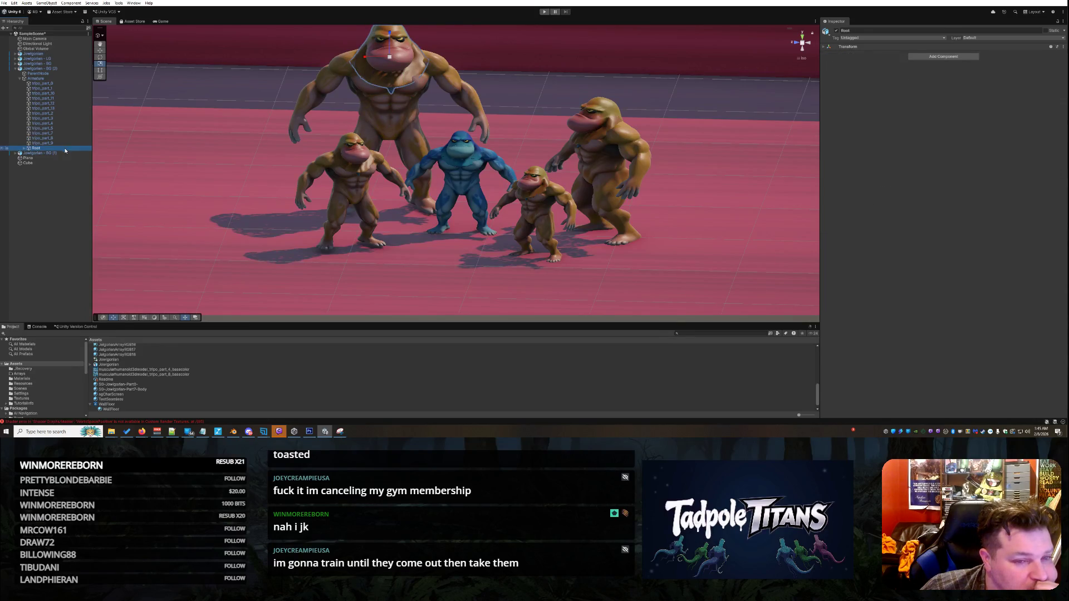
{"action": "left_click", "coordinate": [66, 153]}
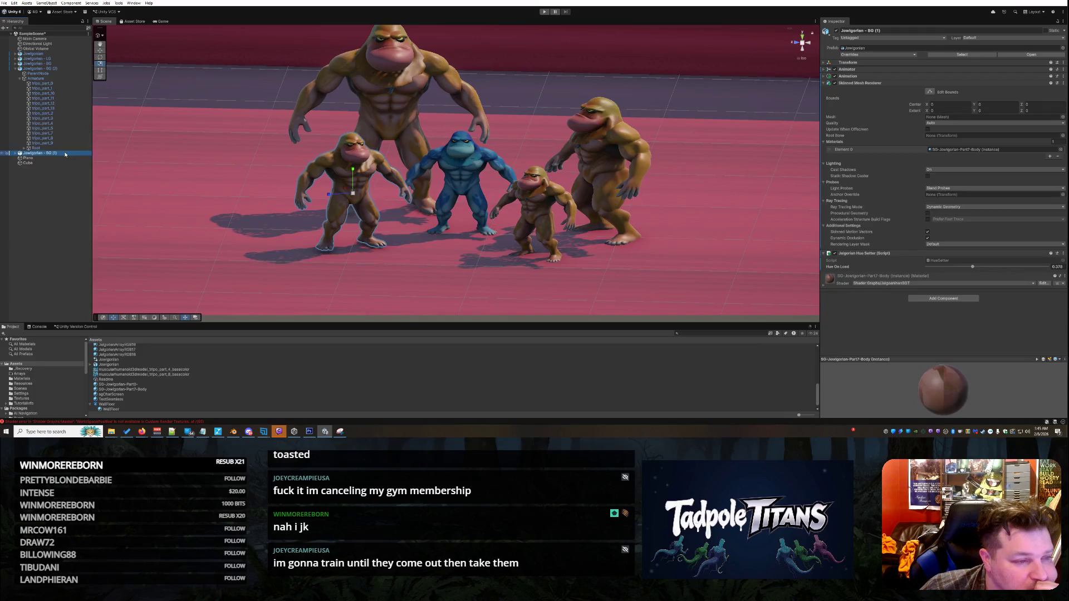
Select the pink back wall, then open the WallFloor shader graph from the Project panel.
{"action": "scroll", "coordinate": [199, 182], "scroll_direction": "down", "scroll_amount": 10}
{"action": "left_click", "coordinate": [208, 170]}
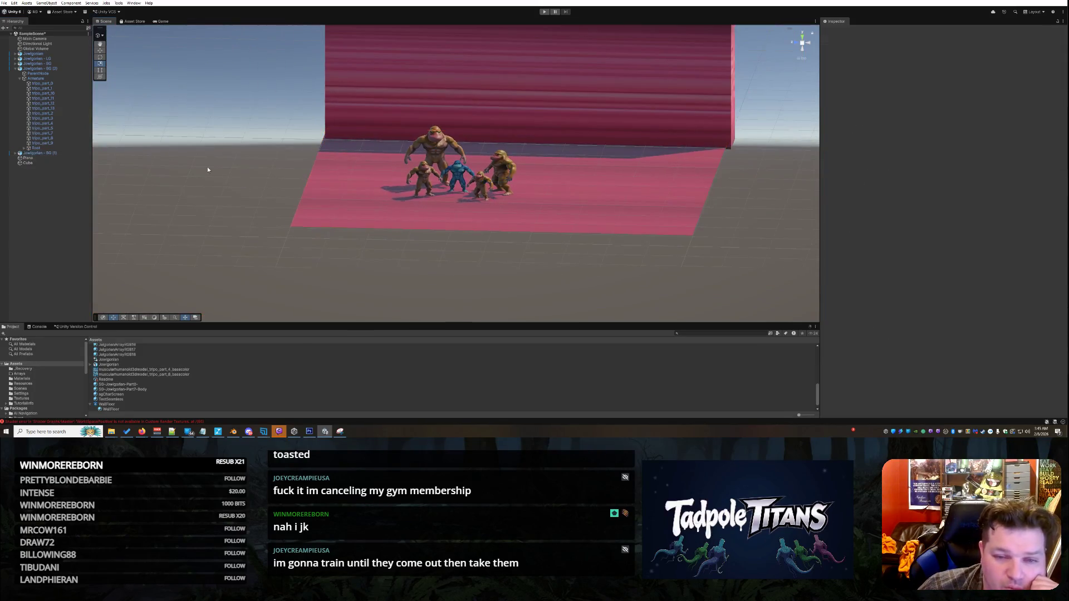
{"action": "mouse_move", "coordinate": [579, 242]}
{"action": "left_mouse_down"}
{"action": "mouse_move", "coordinate": [583, 302]}
{"action": "mouse_move", "coordinate": [544, 228]}
{"action": "mouse_move", "coordinate": [564, 116]}
{"action": "left_mouse_up"}
{"action": "left_click", "coordinate": [563, 116]}
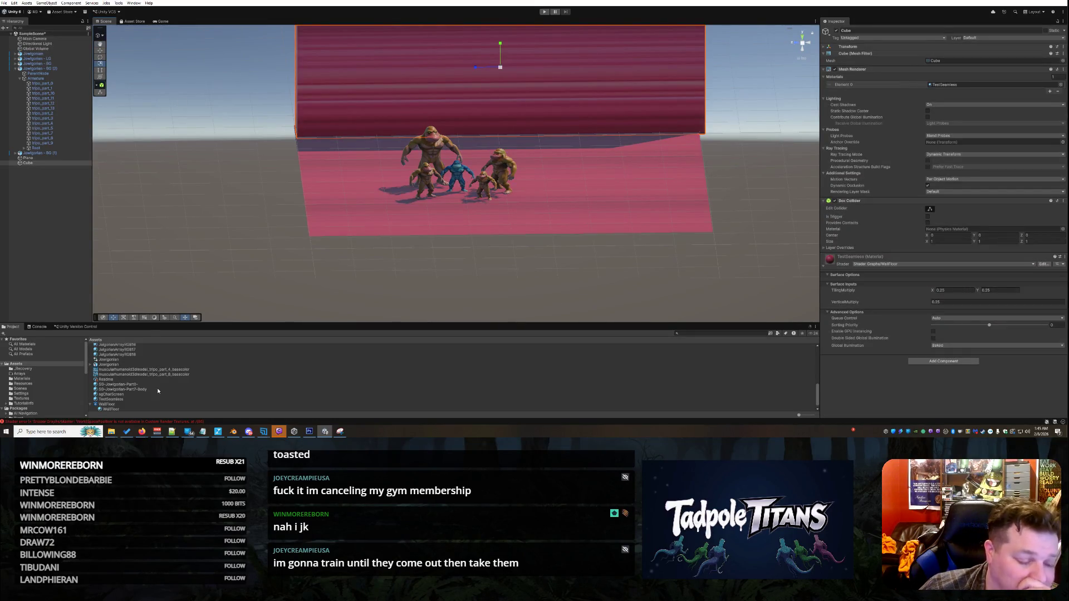
{"action": "scroll", "coordinate": [131, 395], "scroll_direction": "down", "scroll_amount": 1}
{"action": "double_click", "coordinate": [132, 399]}
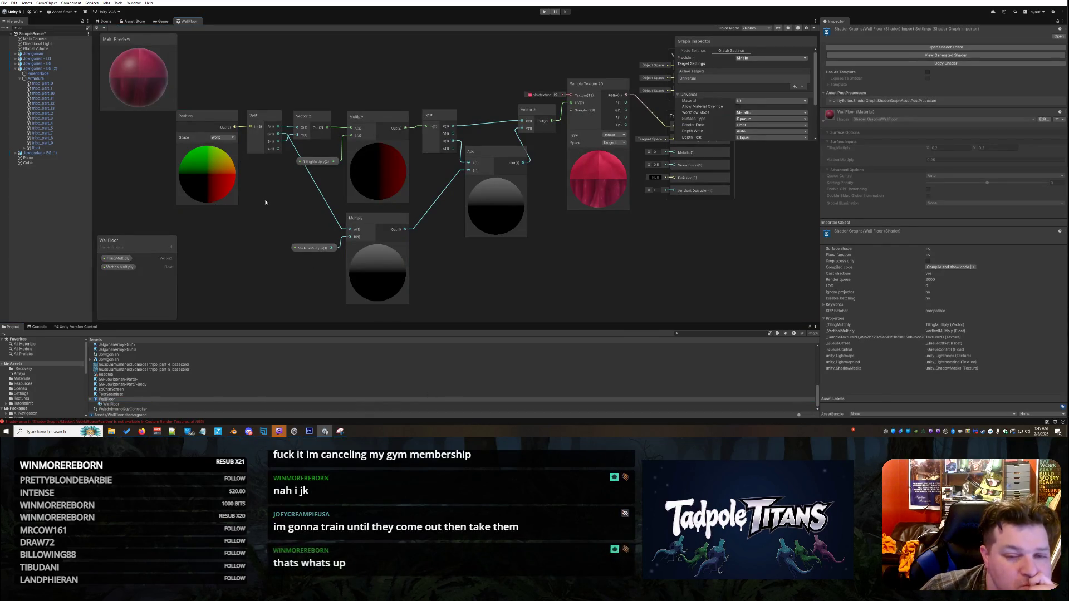
Delete the connection from the Vector 2 output to the Sample Texture 2D UV input.
{"action": "left_click", "coordinate": [326, 162]}
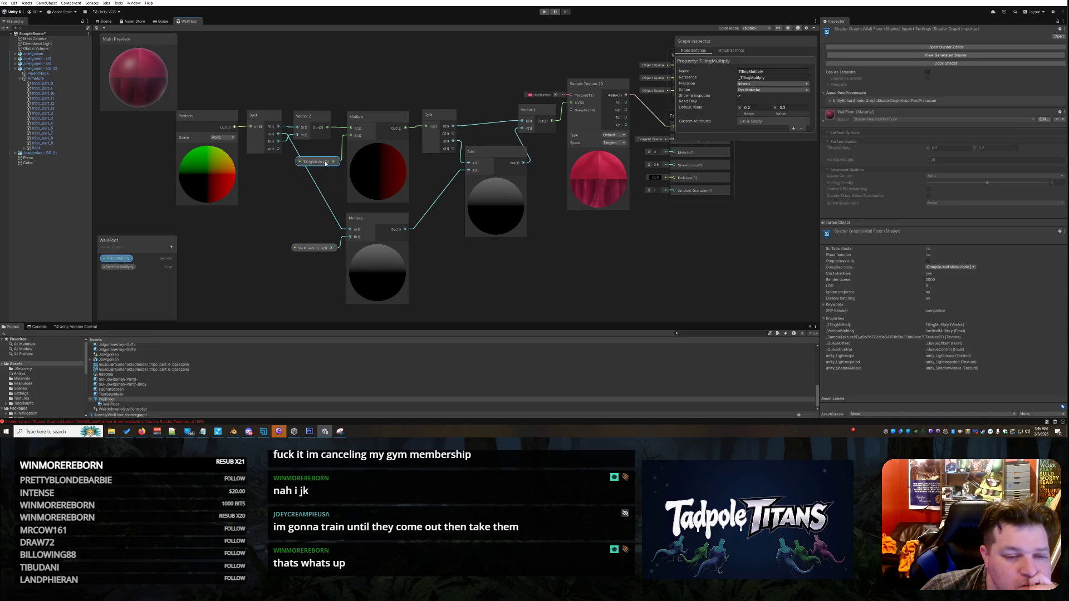
{"action": "left_click", "coordinate": [595, 263]}
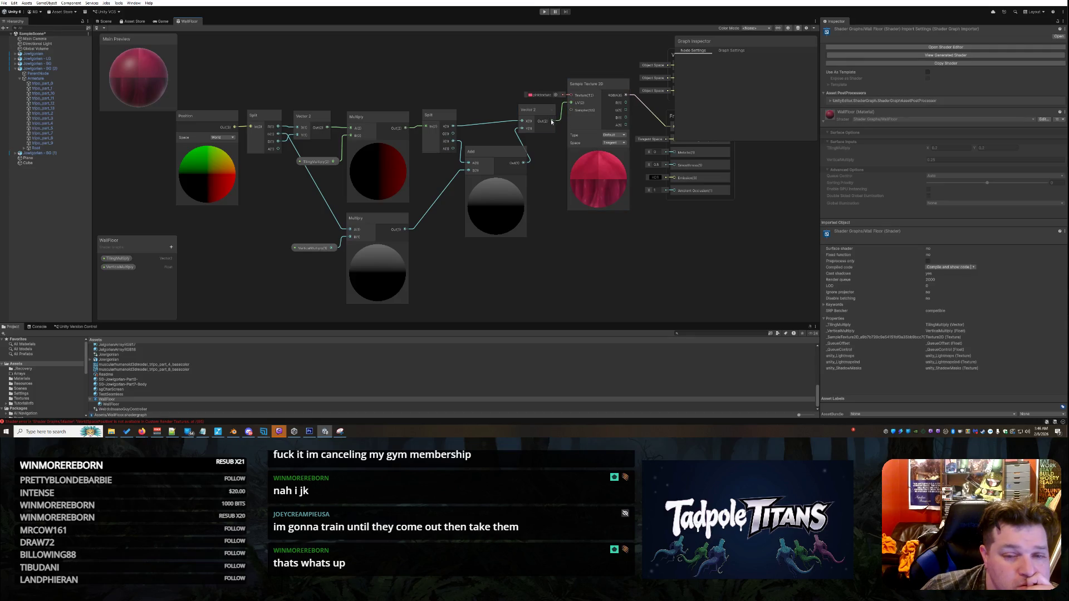
{"action": "right_click", "coordinate": [563, 108]}
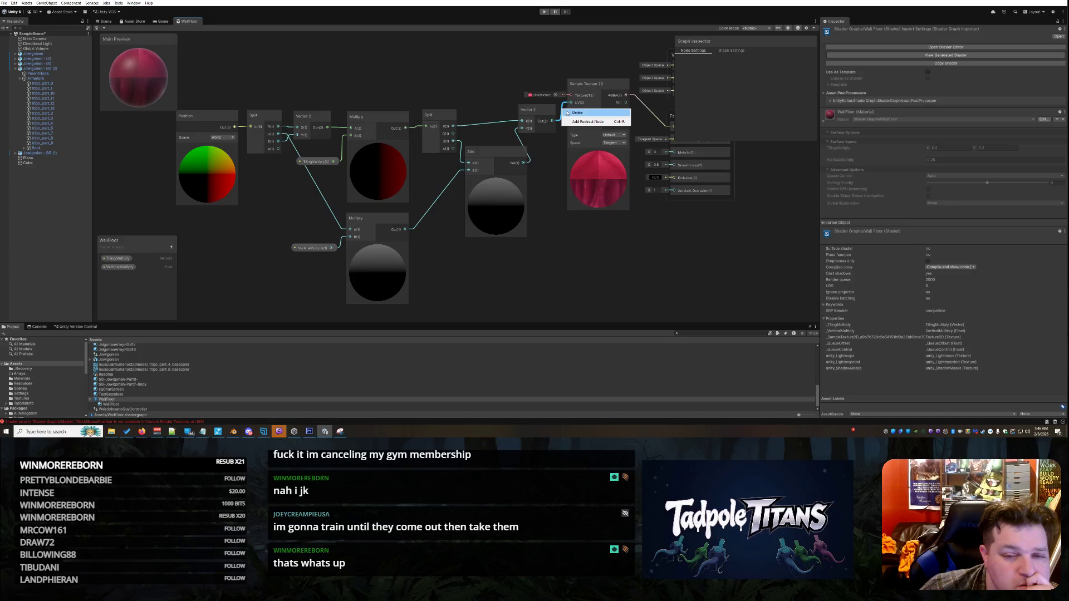
{"action": "left_click", "coordinate": [567, 113]}
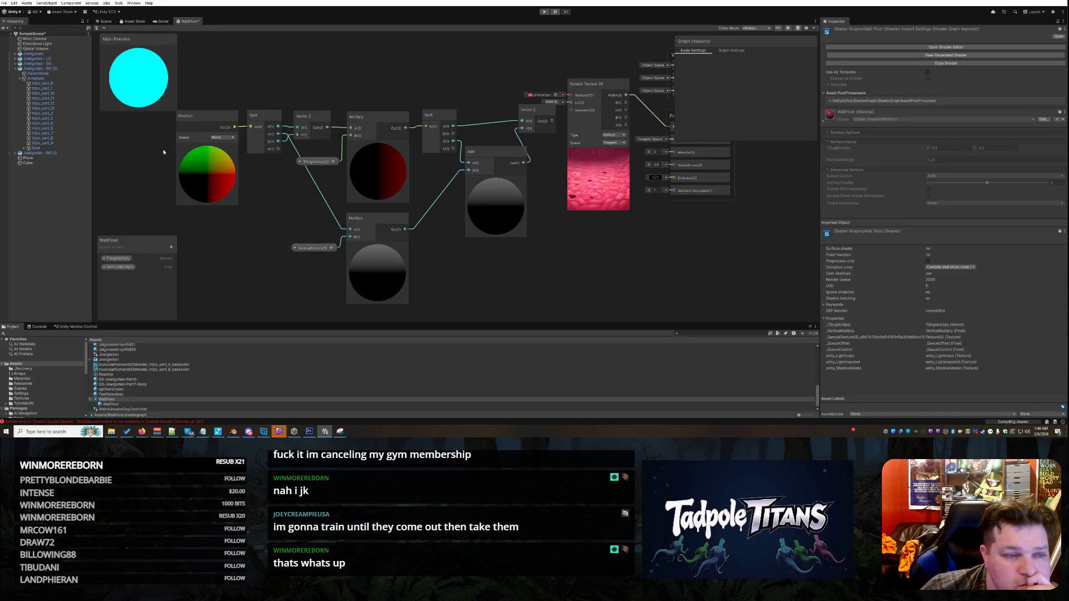
Close and save the WallFloor shader graph, then orbit to view the wall from above.
{"action": "right_click", "coordinate": [187, 22]}
{"action": "left_click", "coordinate": [202, 32]}
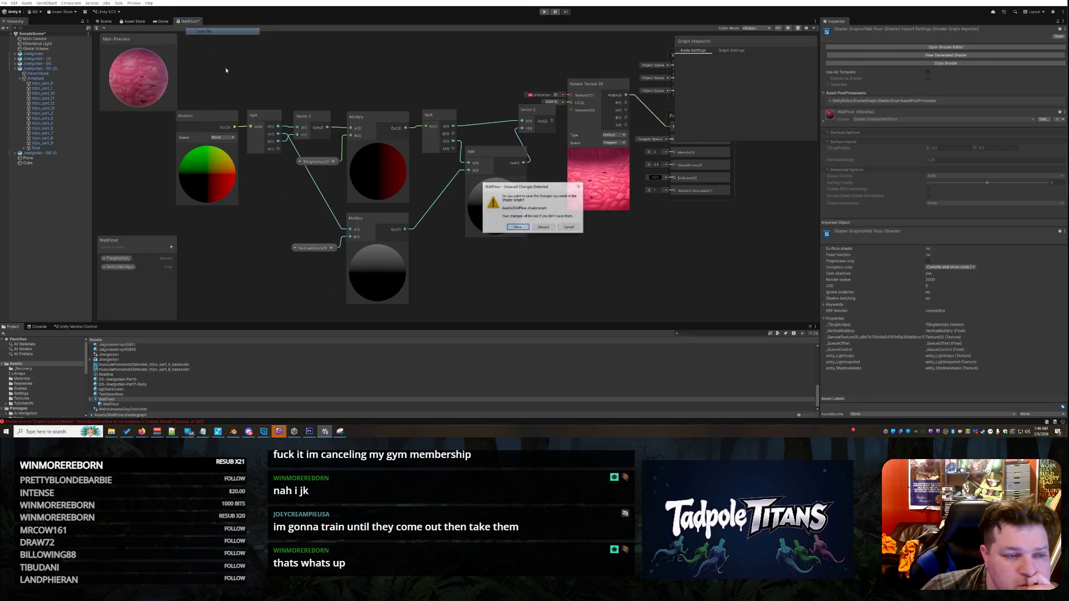
{"action": "left_click", "coordinate": [517, 226]}
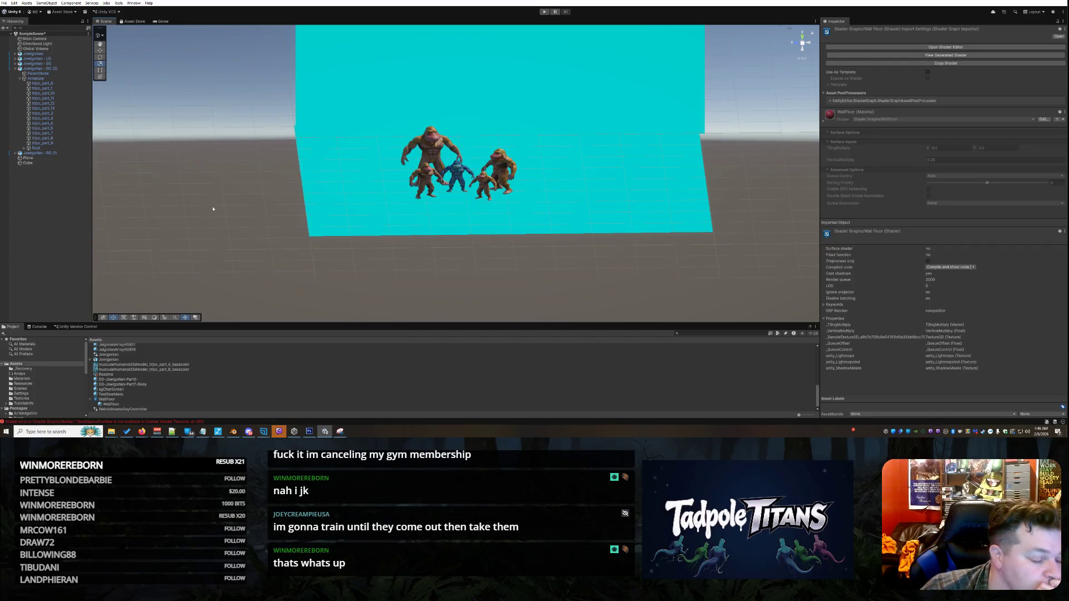
{"action": "mouse_move", "coordinate": [659, 160]}
{"action": "left_mouse_down"}
{"action": "mouse_move", "coordinate": [695, 142]}
{"action": "mouse_move", "coordinate": [720, 150]}
{"action": "mouse_move", "coordinate": [734, 233]}
{"action": "left_mouse_up"}
Orbit around the wall, floor and characters to inspect the pink texture, then open WallFloor.
{"action": "mouse_move", "coordinate": [724, 139]}
{"action": "left_mouse_down"}
{"action": "mouse_move", "coordinate": [696, 161]}
{"action": "mouse_move", "coordinate": [717, 150]}
{"action": "left_mouse_up"}
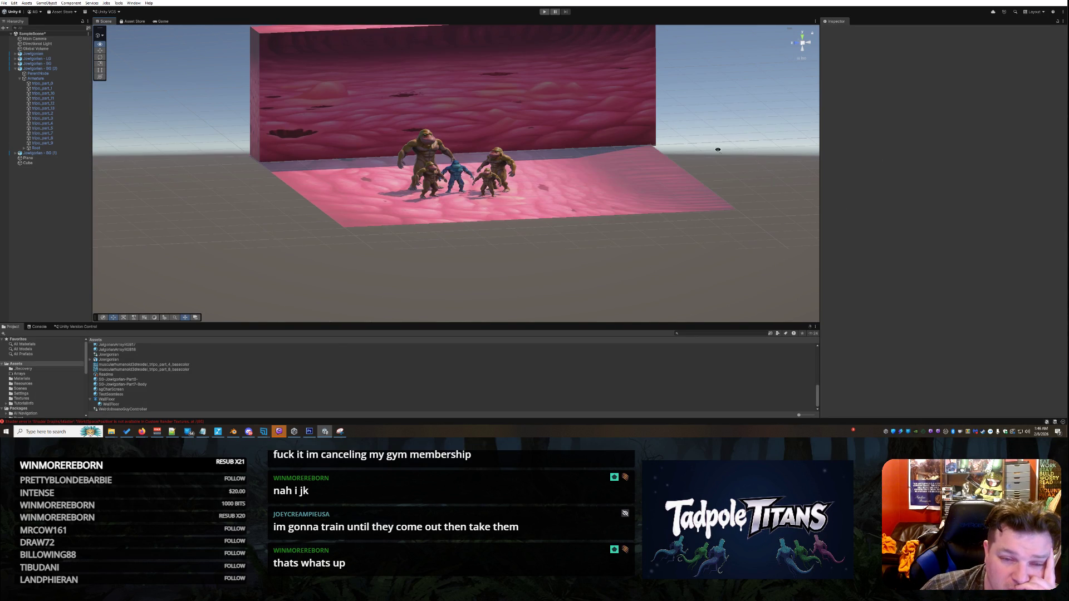
{"action": "mouse_move", "coordinate": [730, 196]}
{"action": "left_mouse_down"}
{"action": "mouse_move", "coordinate": [740, 141]}
{"action": "mouse_move", "coordinate": [580, 218]}
{"action": "left_mouse_up"}
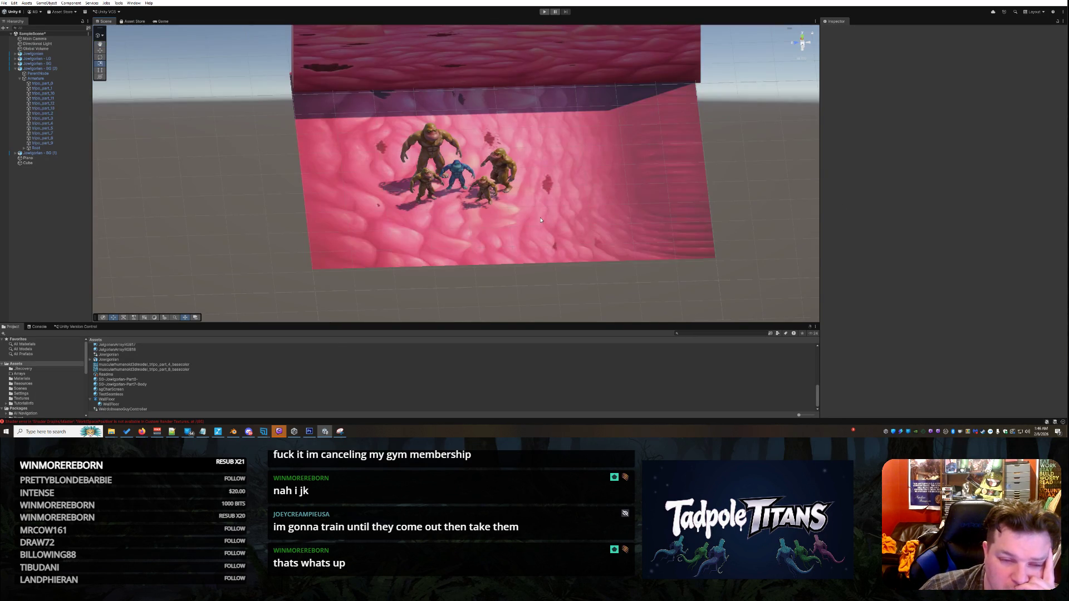
{"action": "mouse_move", "coordinate": [752, 183]}
{"action": "left_mouse_down"}
{"action": "mouse_move", "coordinate": [718, 150]}
{"action": "mouse_move", "coordinate": [735, 153]}
{"action": "mouse_move", "coordinate": [405, 248]}
{"action": "left_mouse_up"}
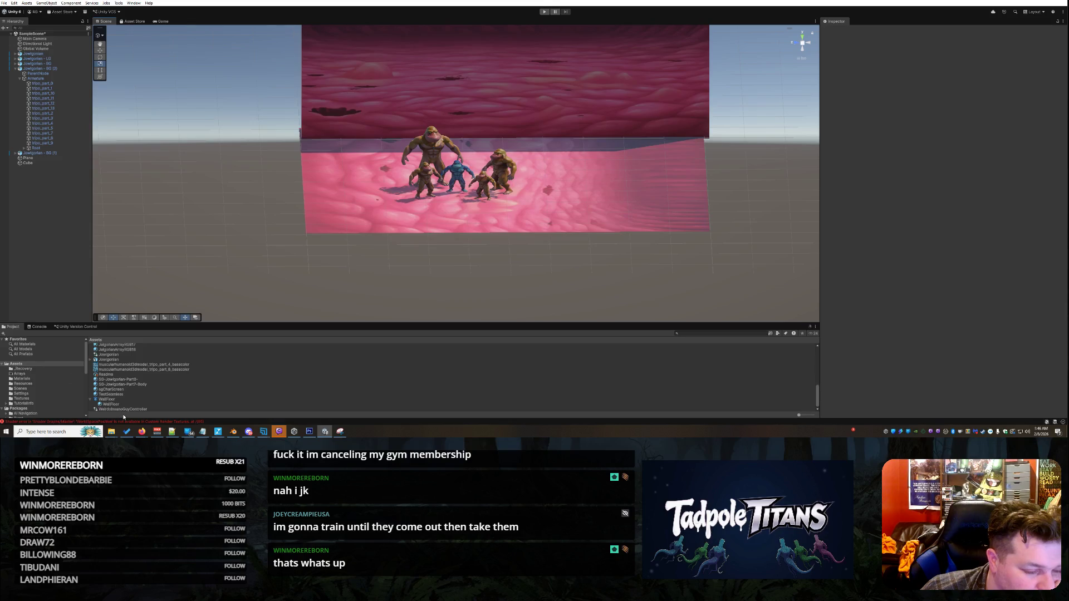
{"action": "left_click", "coordinate": [107, 399]}
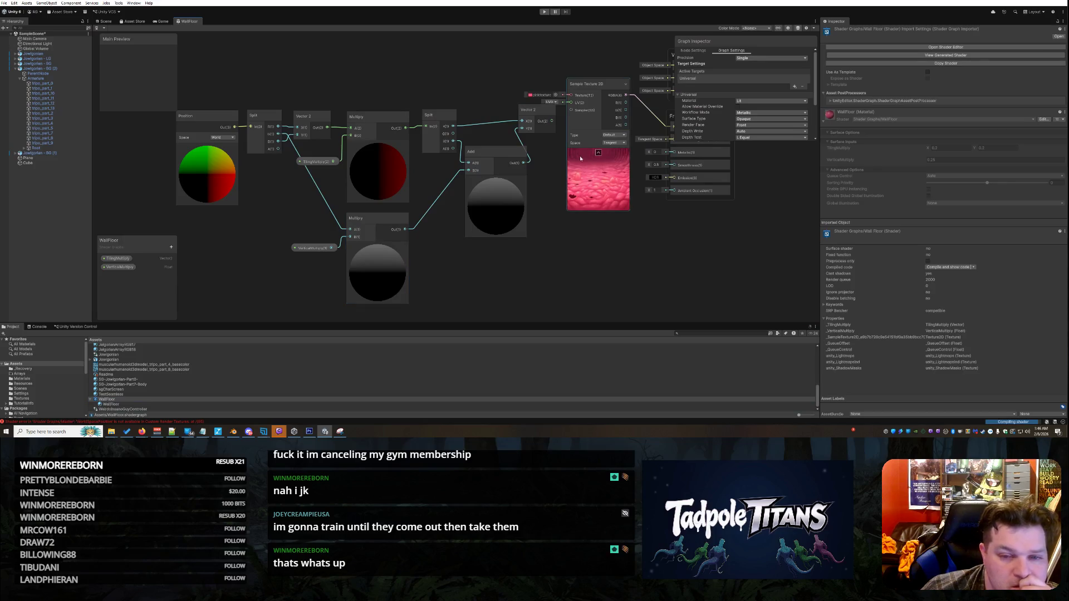
Reconnect Vector 2 Out to the texture's UV input and add a redirect point on the Y wire.
{"action": "left_click_drag", "start_coordinate": [551, 121], "coordinate": [571, 102]}
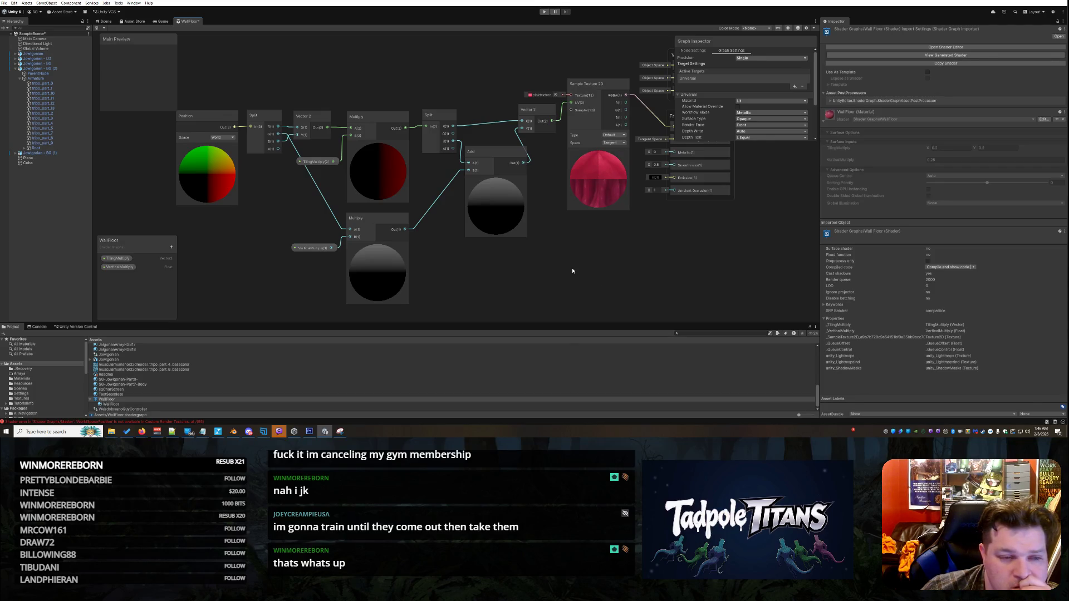
{"action": "right_click", "coordinate": [286, 143]}
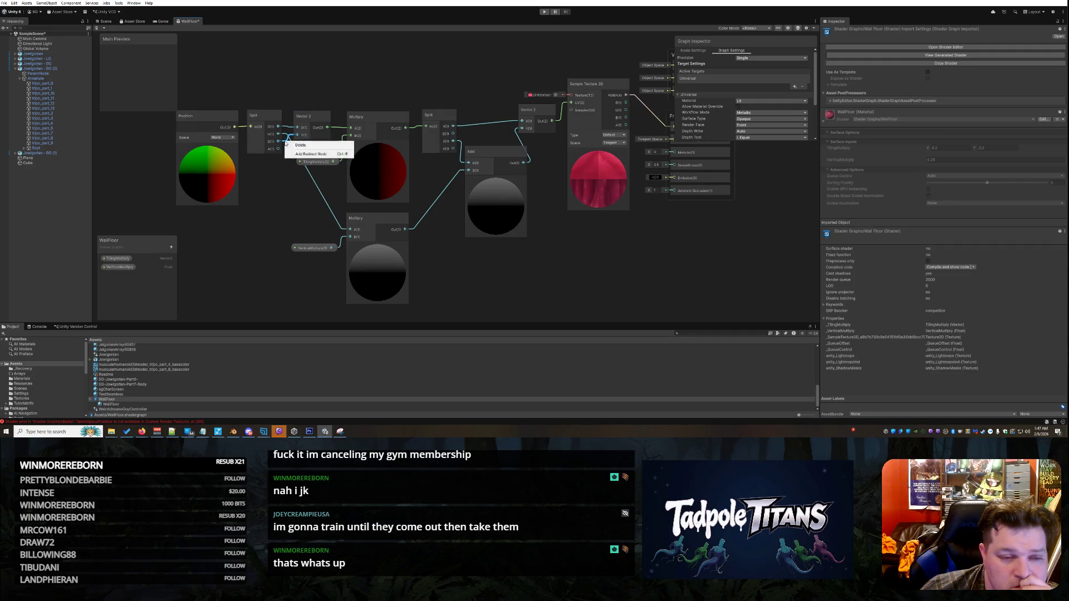
{"action": "left_click", "coordinate": [294, 152]}
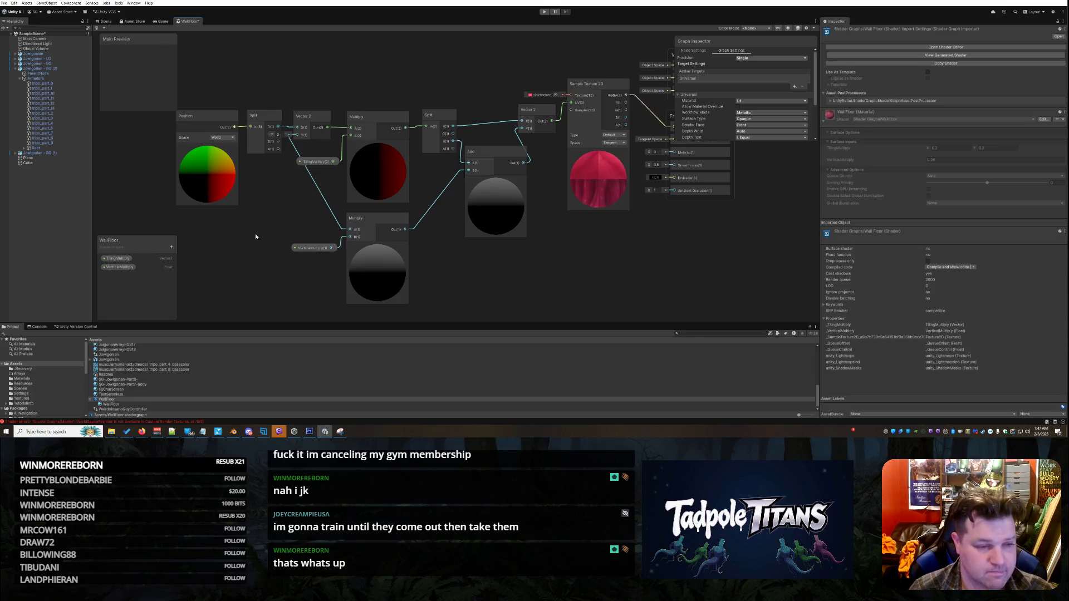
Close the WallFloor shader graph tab and save the changes.
{"action": "right_click", "coordinate": [191, 22]}
{"action": "left_click", "coordinate": [208, 34]}
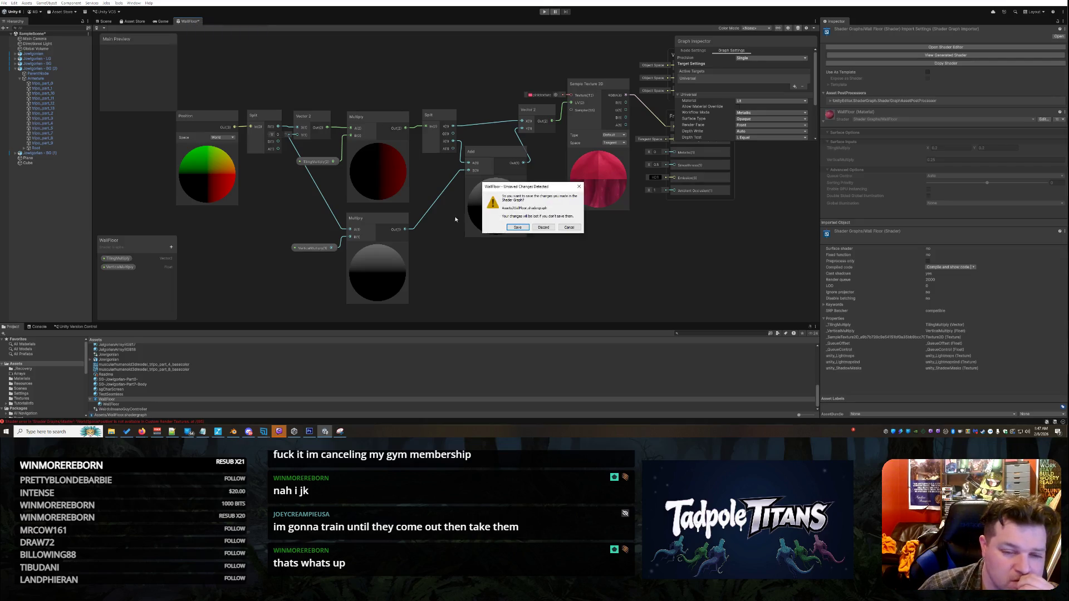
{"action": "left_click", "coordinate": [517, 227]}
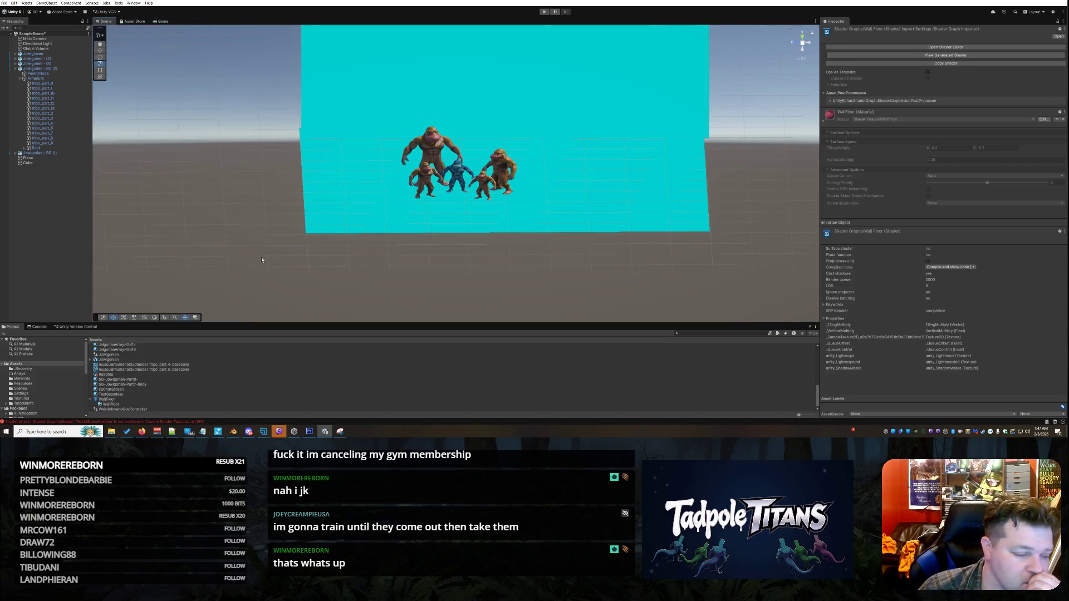
Orbit to inspect the re-tiled pink texture on floor and wall, then select the WallFloor asset.
{"action": "mouse_move", "coordinate": [233, 248]}
{"action": "left_mouse_down"}
{"action": "mouse_move", "coordinate": [248, 231]}
{"action": "mouse_move", "coordinate": [333, 268]}
{"action": "mouse_move", "coordinate": [300, 233]}
{"action": "mouse_move", "coordinate": [227, 204]}
{"action": "mouse_move", "coordinate": [225, 231]}
{"action": "left_mouse_up"}
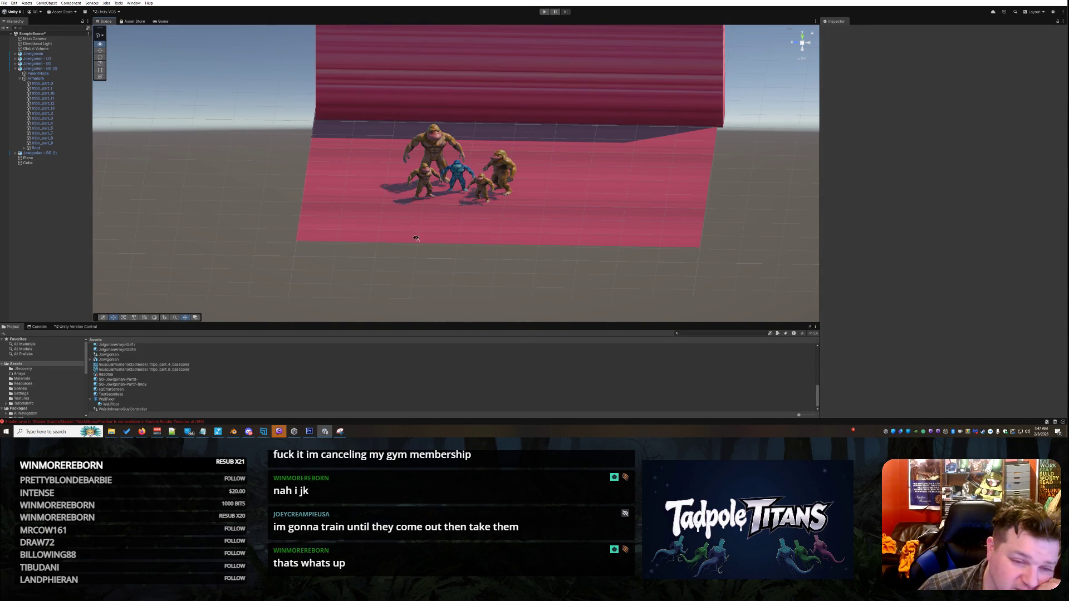
{"action": "mouse_move", "coordinate": [321, 223]}
{"action": "left_mouse_down"}
{"action": "mouse_move", "coordinate": [235, 239]}
{"action": "mouse_move", "coordinate": [236, 216]}
{"action": "left_mouse_up"}
{"action": "left_click", "coordinate": [113, 400]}
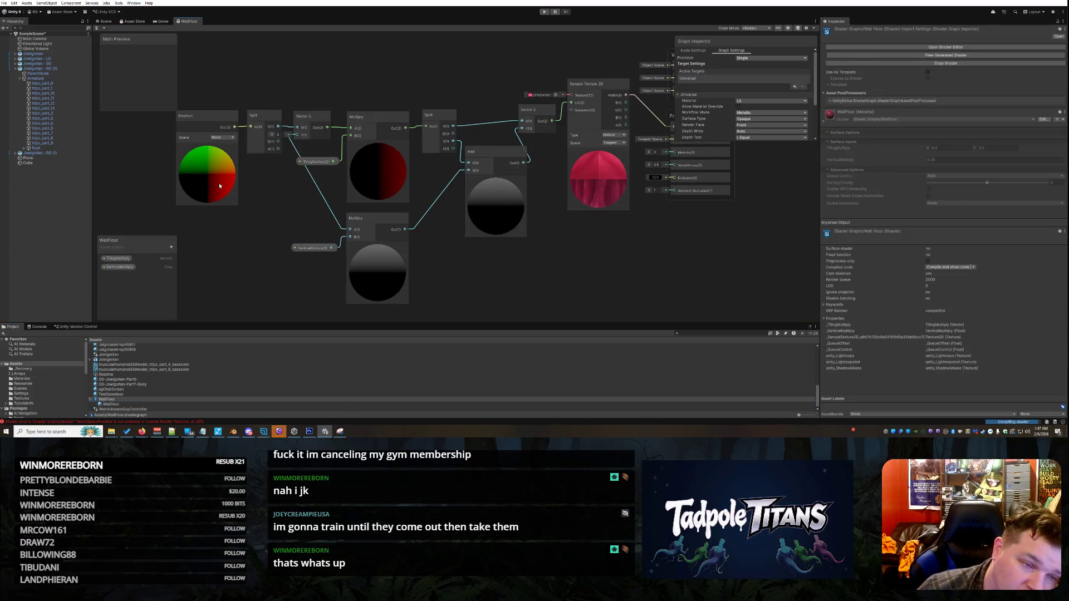
Wire the Split node's G output into the Vector 2 node's Y input.
{"action": "left_click", "coordinate": [270, 212]}
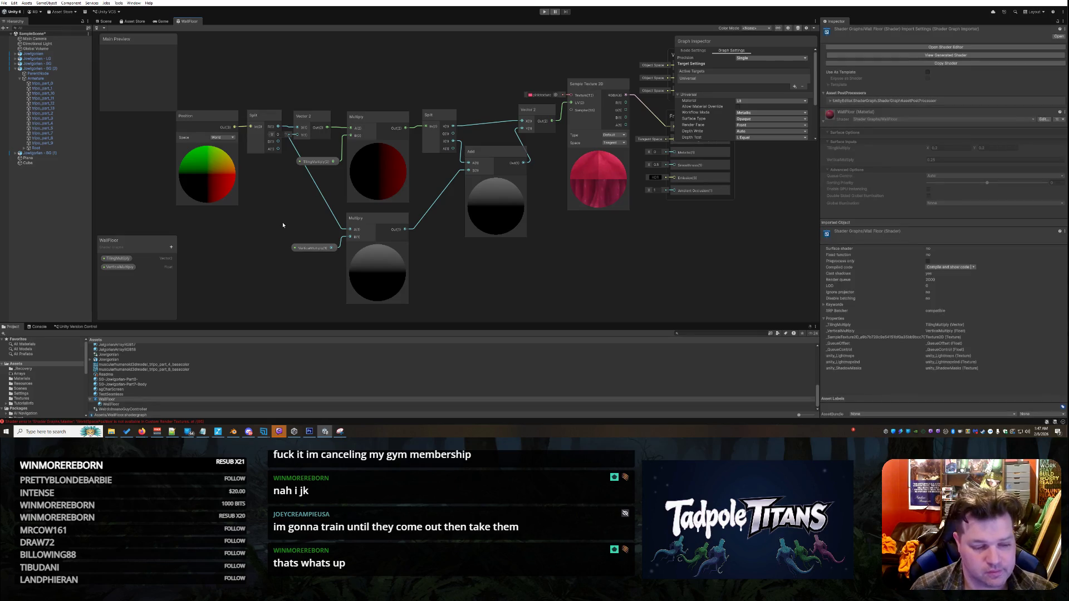
{"action": "left_click", "coordinate": [283, 225]}
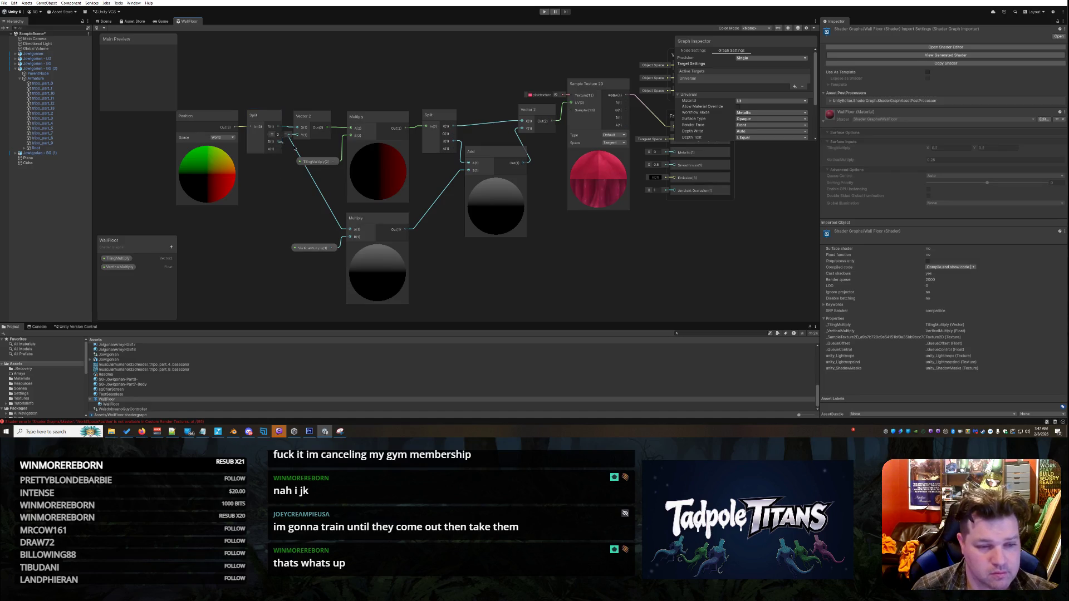
{"action": "left_click_drag", "start_coordinate": [278, 134], "coordinate": [302, 135]}
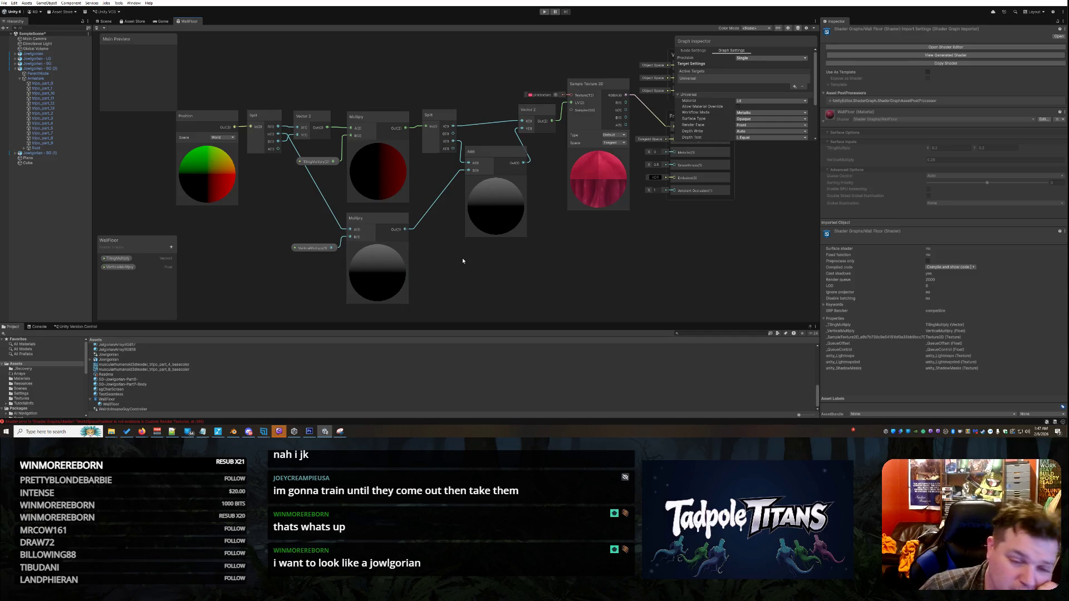
Realign the Add, Vector 2 and Split nodes with small position adjustments.
{"action": "left_click", "coordinate": [486, 155]}
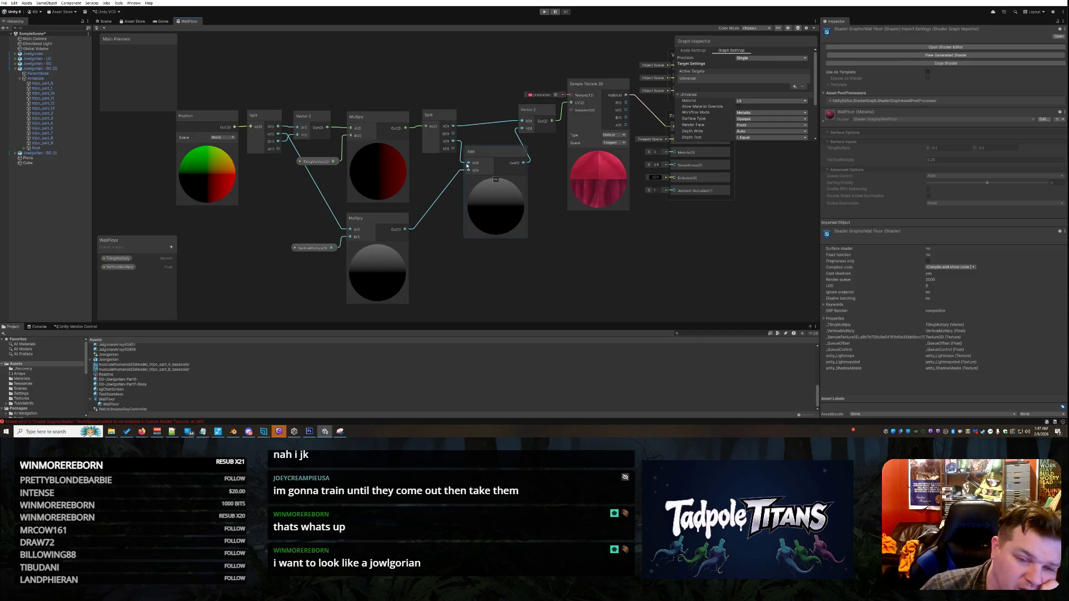
{"action": "left_click_drag", "start_coordinate": [486, 154], "coordinate": [487, 211]}
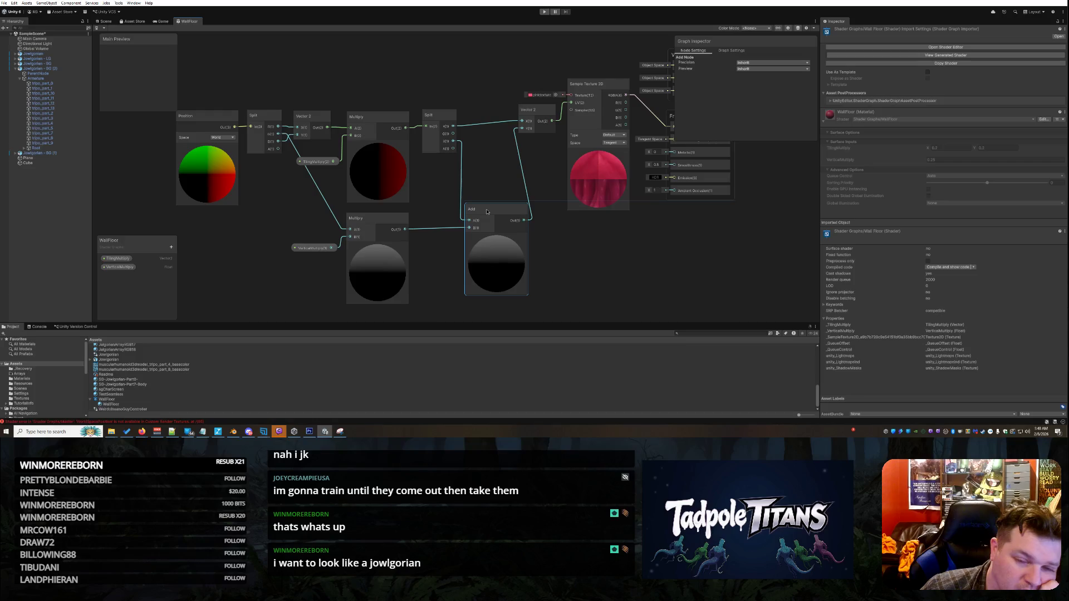
{"action": "left_click_drag", "start_coordinate": [529, 115], "coordinate": [532, 116]}
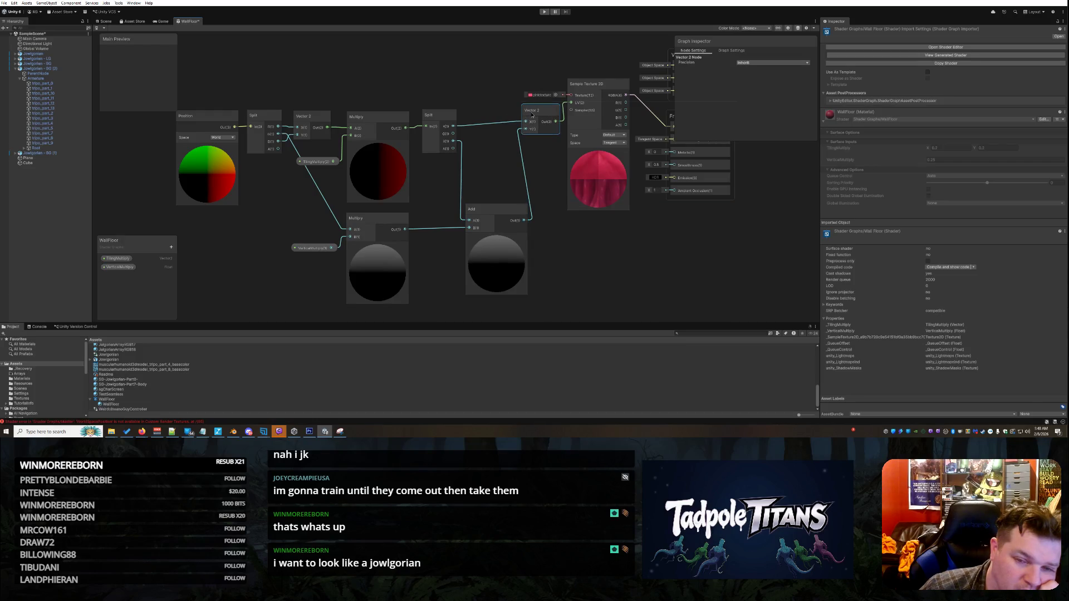
{"action": "left_click_drag", "start_coordinate": [502, 216], "coordinate": [496, 213]}
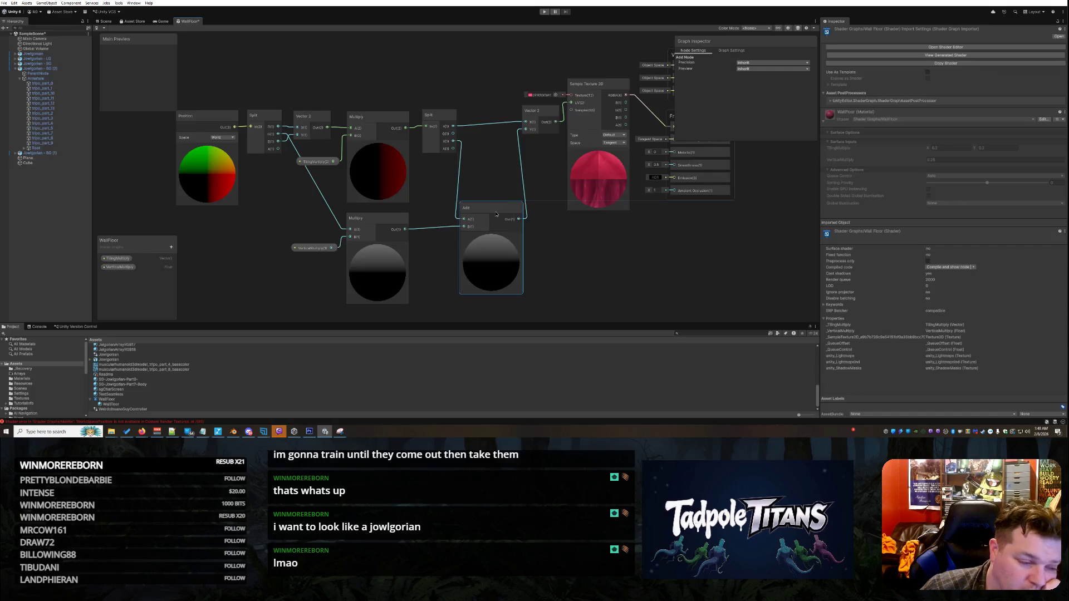
{"action": "left_click_drag", "start_coordinate": [447, 121], "coordinate": [439, 122]}
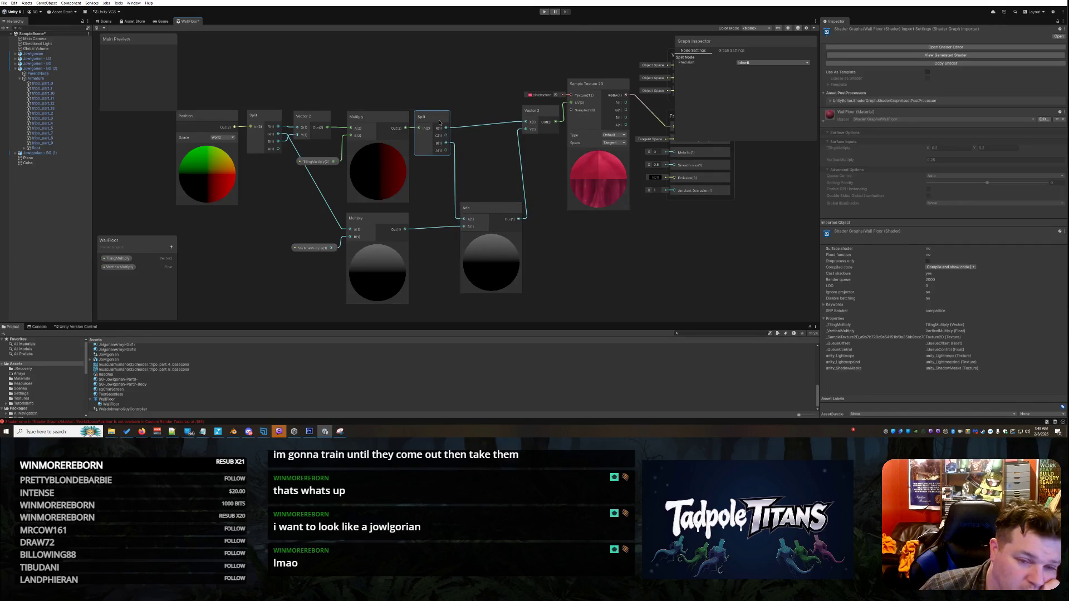
{"action": "left_click", "coordinate": [490, 210]}
{"action": "left_click_drag", "start_coordinate": [488, 211], "coordinate": [487, 214]}
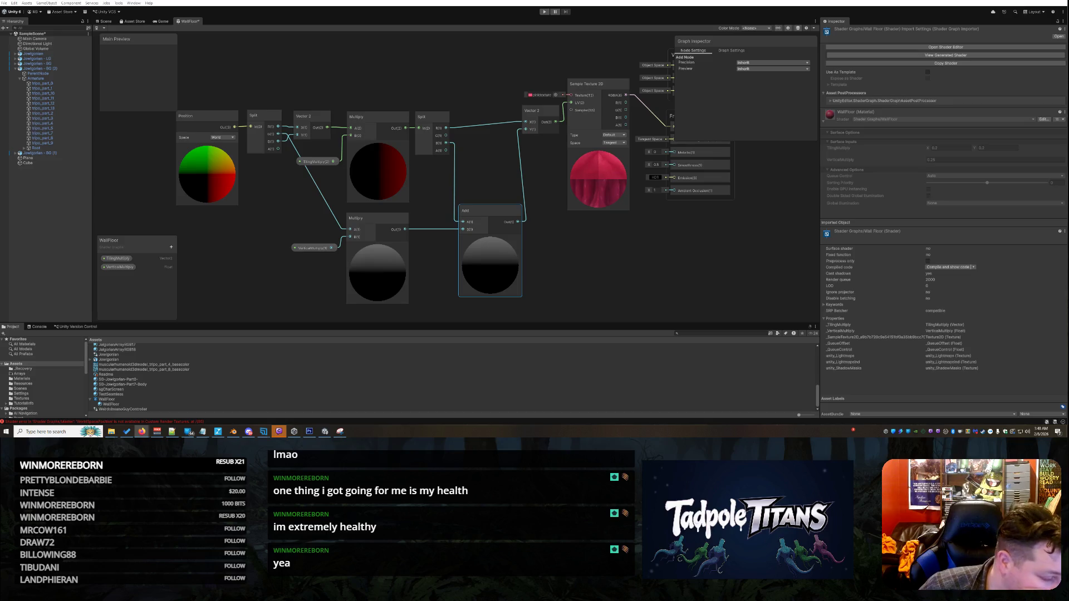
Shift Position, Split, Vector 2, TilingMultiply, Multiply and VerticalMultiply nodes left into a compact row.
{"action": "left_click", "coordinate": [330, 78]}
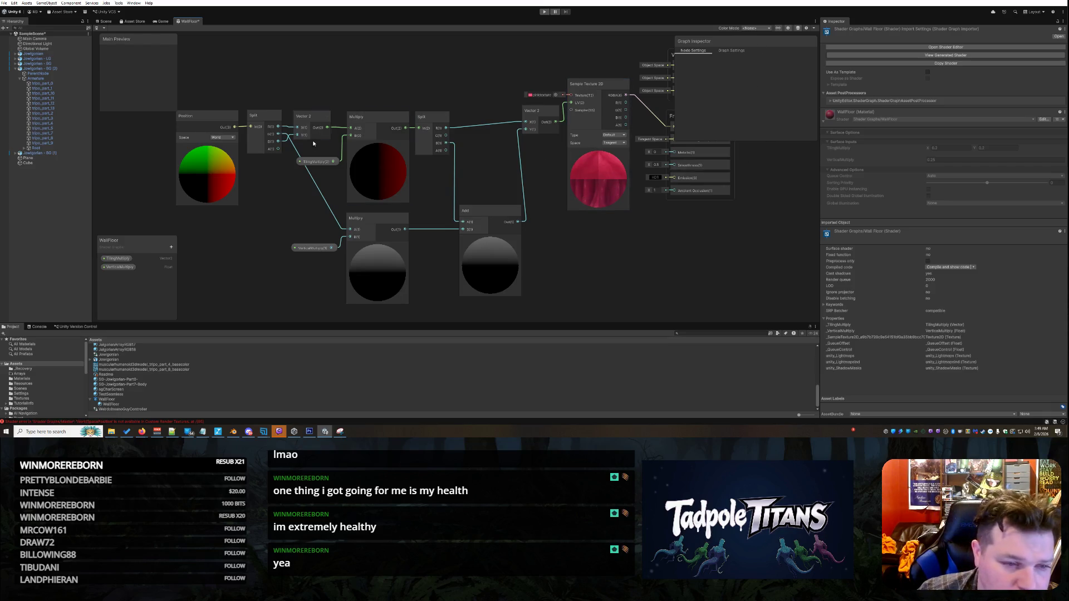
{"action": "left_click_drag", "start_coordinate": [204, 121], "coordinate": [129, 127]}
{"action": "left_click_drag", "start_coordinate": [260, 117], "coordinate": [185, 123]}
{"action": "left_click_drag", "start_coordinate": [310, 118], "coordinate": [236, 122]}
{"action": "left_click_drag", "start_coordinate": [319, 163], "coordinate": [242, 154]}
{"action": "left_click_drag", "start_coordinate": [362, 117], "coordinate": [294, 121]}
{"action": "left_click_drag", "start_coordinate": [430, 112], "coordinate": [361, 116]}
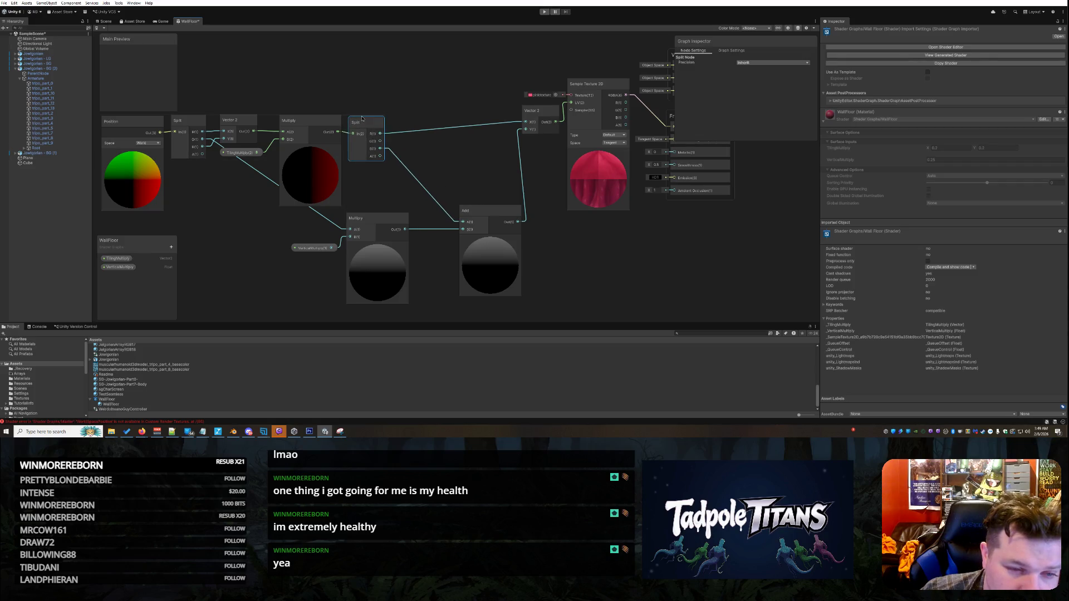
{"action": "mouse_move", "coordinate": [377, 219]}
{"action": "left_mouse_down"}
{"action": "mouse_move", "coordinate": [250, 221]}
{"action": "mouse_move", "coordinate": [233, 209]}
{"action": "mouse_move", "coordinate": [238, 181]}
{"action": "mouse_move", "coordinate": [244, 203]}
{"action": "left_mouse_up"}
{"action": "mouse_move", "coordinate": [307, 247]}
{"action": "left_mouse_down"}
{"action": "mouse_move", "coordinate": [183, 237]}
{"action": "mouse_move", "coordinate": [182, 185]}
{"action": "mouse_move", "coordinate": [172, 222]}
{"action": "left_mouse_up"}
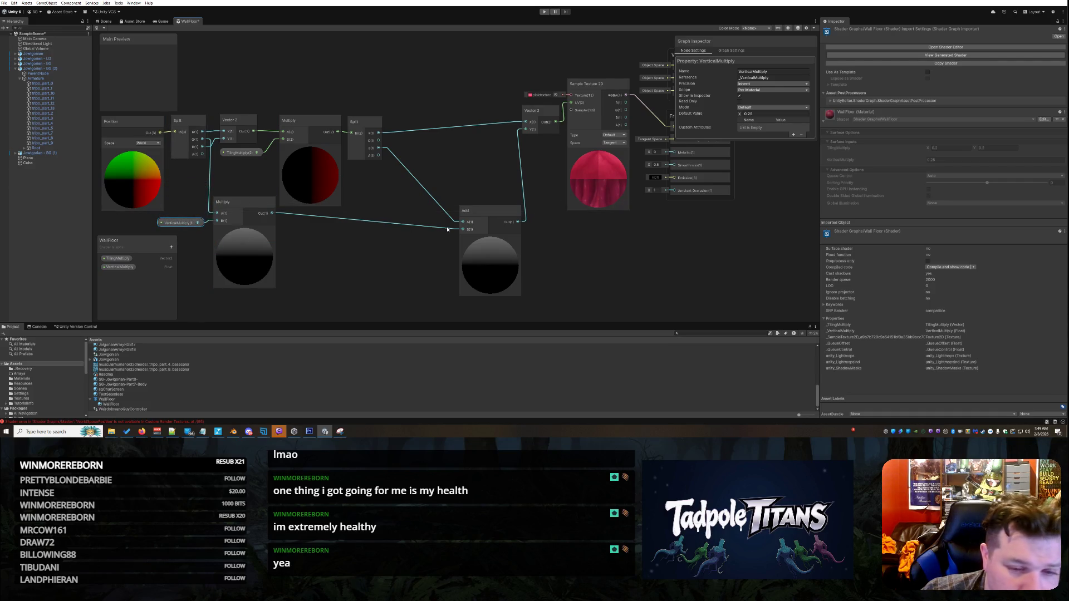
Move Add, Vector 2, Sample Texture 2D, Fragment and Vertex blocks left, placing Vertex beside Fragment.
{"action": "mouse_move", "coordinate": [503, 214]}
{"action": "left_mouse_down"}
{"action": "mouse_move", "coordinate": [390, 223]}
{"action": "mouse_move", "coordinate": [420, 218]}
{"action": "left_mouse_up"}
{"action": "mouse_move", "coordinate": [546, 112]}
{"action": "left_mouse_down"}
{"action": "mouse_move", "coordinate": [422, 123]}
{"action": "mouse_move", "coordinate": [454, 121]}
{"action": "left_mouse_up"}
{"action": "mouse_move", "coordinate": [605, 88]}
{"action": "left_mouse_down"}
{"action": "mouse_move", "coordinate": [560, 113]}
{"action": "mouse_move", "coordinate": [534, 114]}
{"action": "mouse_move", "coordinate": [514, 95]}
{"action": "left_mouse_up"}
{"action": "left_click_drag", "start_coordinate": [670, 118], "coordinate": [580, 142]}
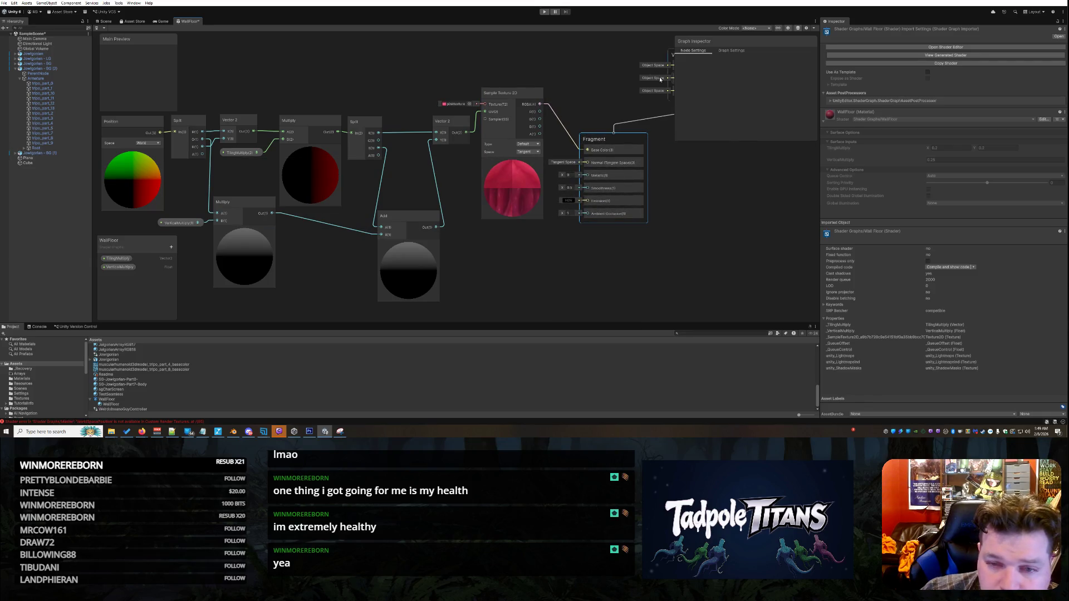
{"action": "mouse_move", "coordinate": [670, 54]}
{"action": "left_mouse_down"}
{"action": "mouse_move", "coordinate": [591, 70]}
{"action": "mouse_move", "coordinate": [581, 100]}
{"action": "left_mouse_up"}
{"action": "scroll", "coordinate": [361, 156], "scroll_direction": "down", "scroll_amount": 3}
{"action": "scroll", "coordinate": [377, 176], "scroll_direction": "up", "scroll_amount": 3}
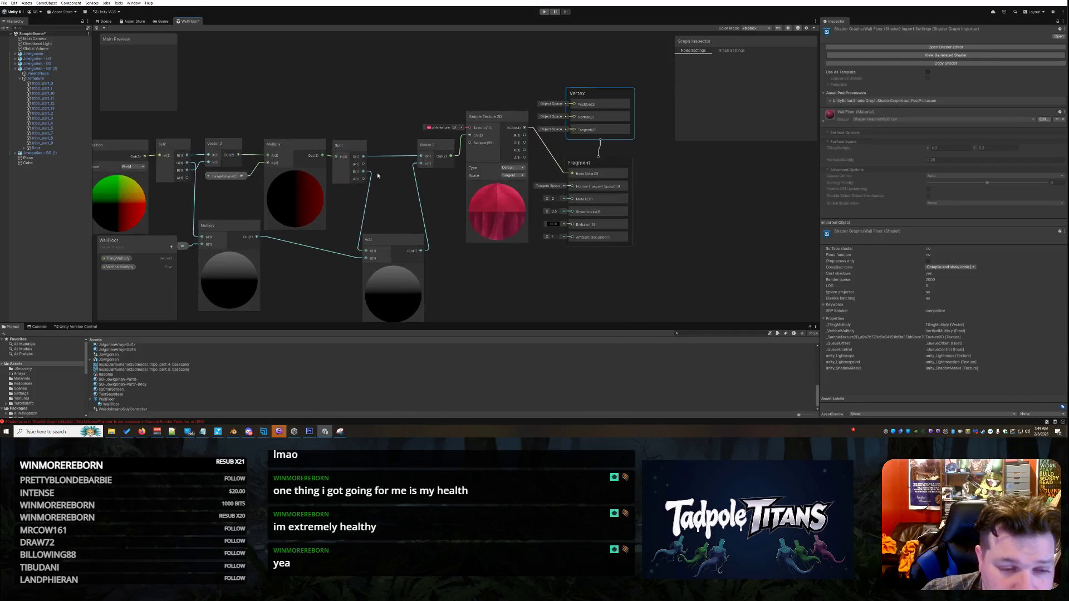
{"action": "scroll", "coordinate": [377, 176], "scroll_direction": "down", "scroll_amount": 1}
{"action": "left_click", "coordinate": [404, 201]}
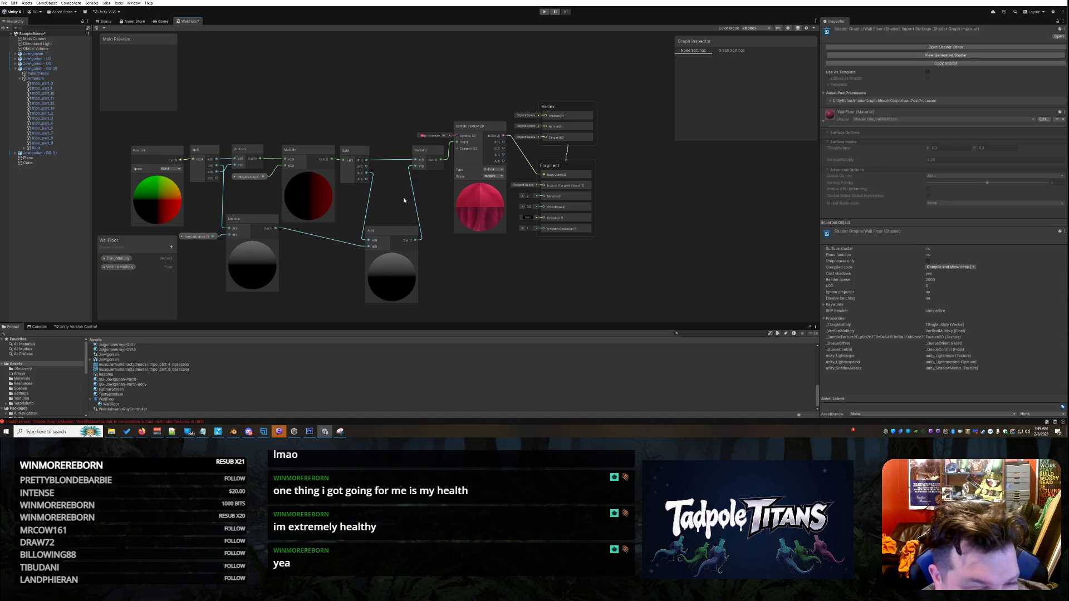
{"action": "left_click", "coordinate": [387, 232]}
{"action": "left_click_drag", "start_coordinate": [387, 232], "coordinate": [392, 212]}
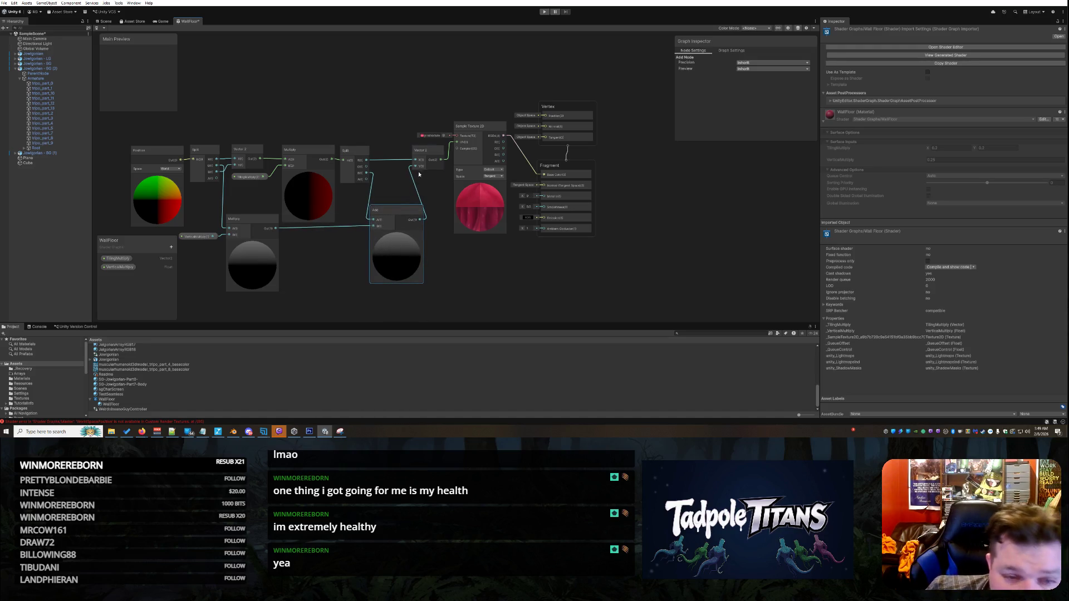
{"action": "left_click_drag", "start_coordinate": [426, 151], "coordinate": [431, 148]}
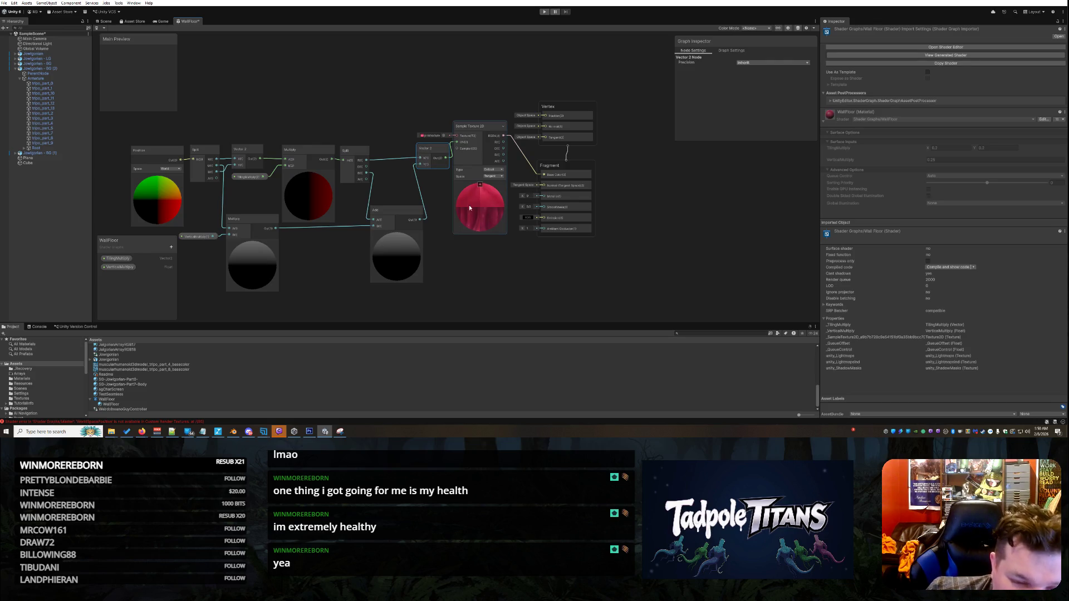
Switch Sample Texture 2D space to Object and back to Tangent, keeping type Default.
{"action": "left_click", "coordinate": [694, 252]}
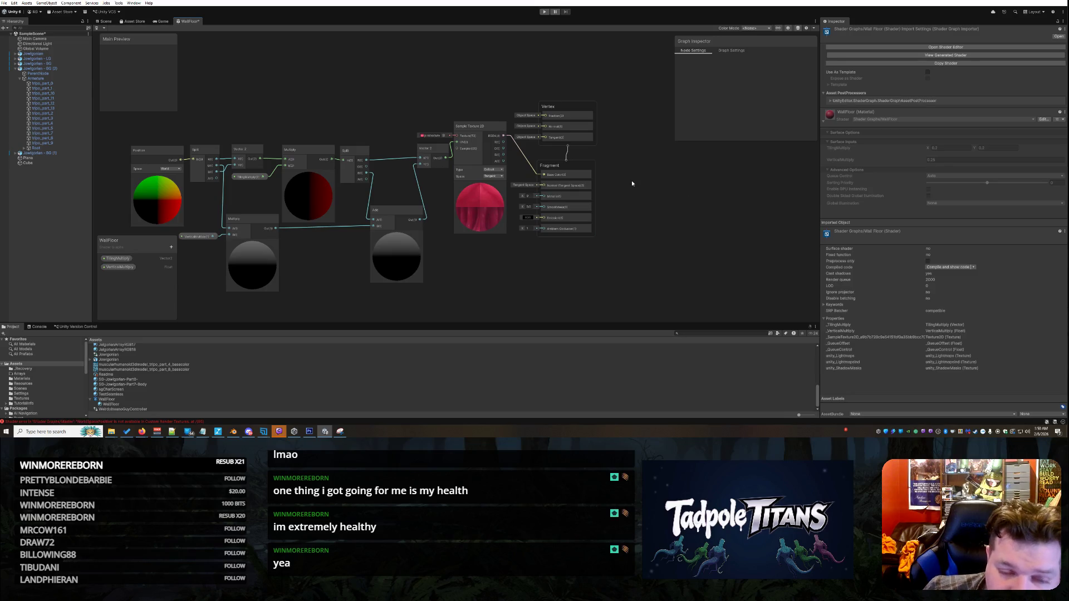
{"action": "left_click", "coordinate": [493, 176]}
{"action": "left_click", "coordinate": [504, 189]}
{"action": "left_click", "coordinate": [493, 176]}
{"action": "left_click", "coordinate": [496, 183]}
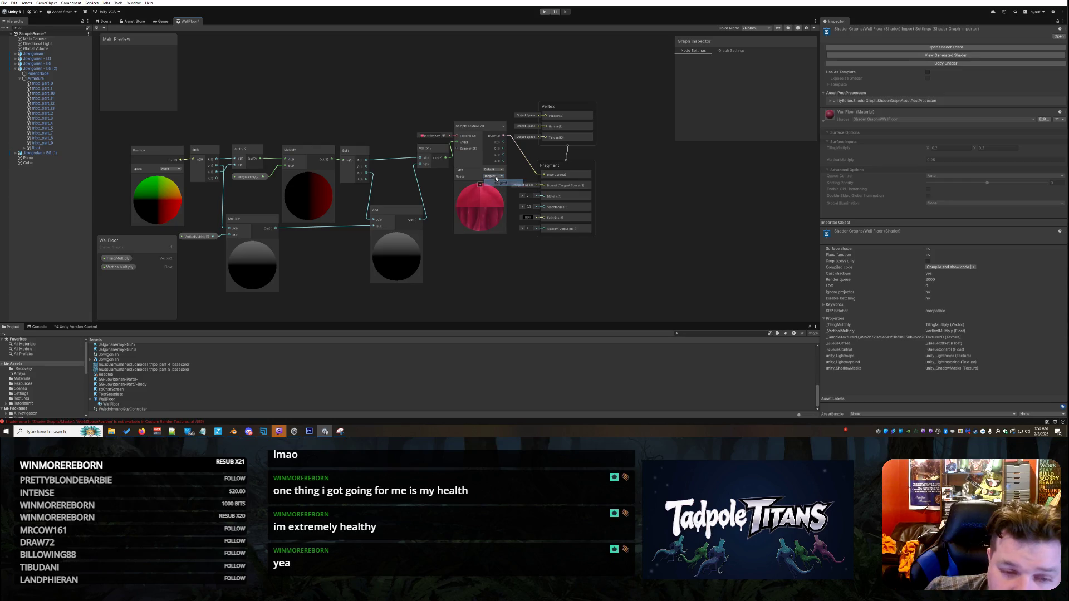
{"action": "left_click", "coordinate": [493, 169]}
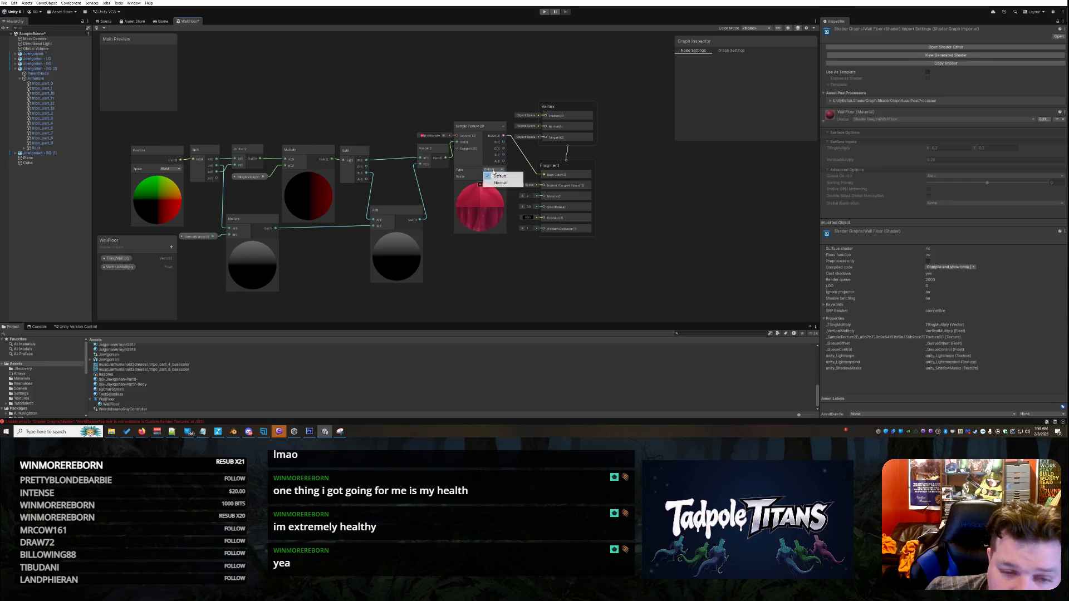
{"action": "left_click", "coordinate": [708, 199]}
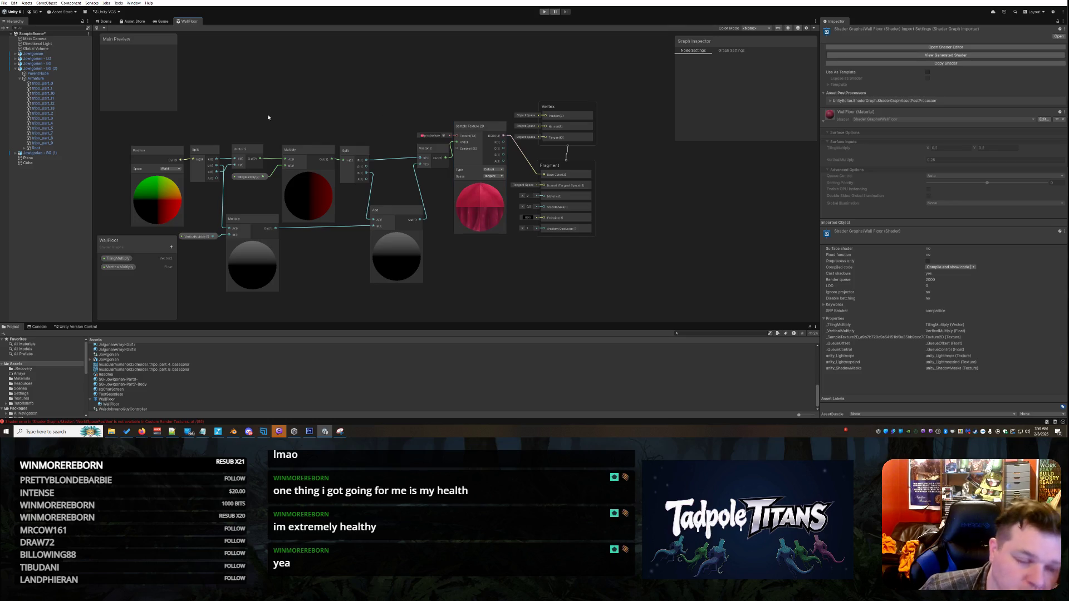
Delete the Position-to-Split connection and reconnect Position Out to the Split node.
{"action": "right_click", "coordinate": [190, 160]}
{"action": "left_click", "coordinate": [193, 165]}
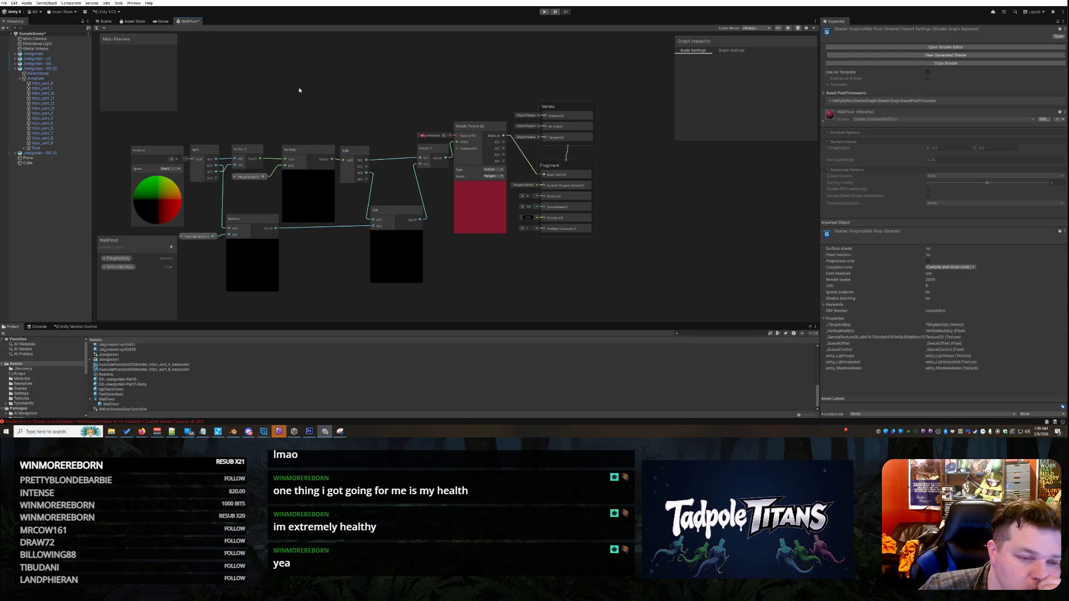
{"action": "left_click_drag", "start_coordinate": [179, 167], "coordinate": [199, 164]}
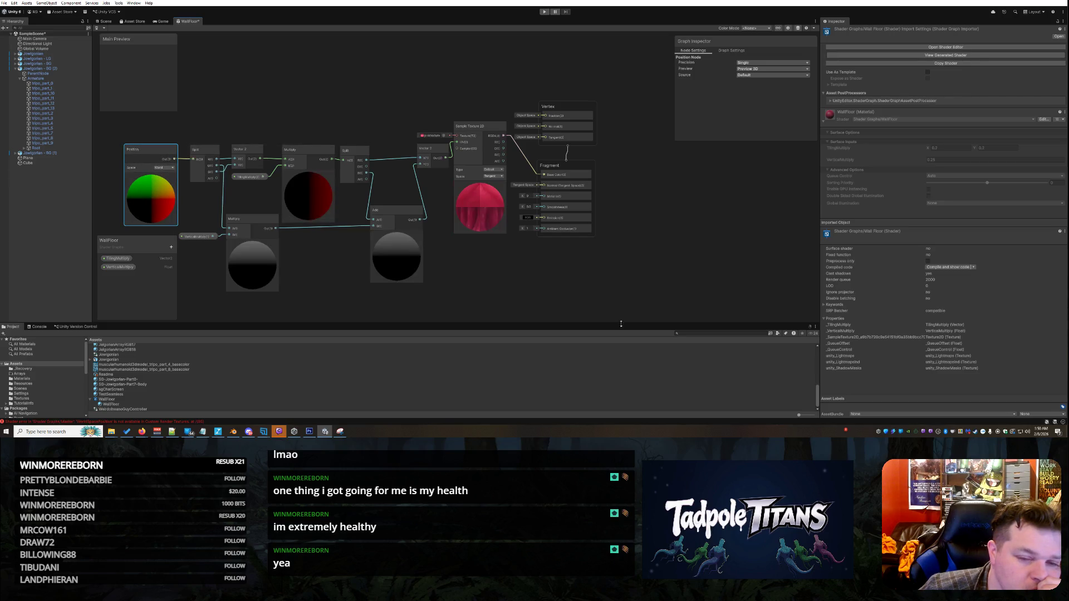
{"action": "left_click", "coordinate": [577, 295]}
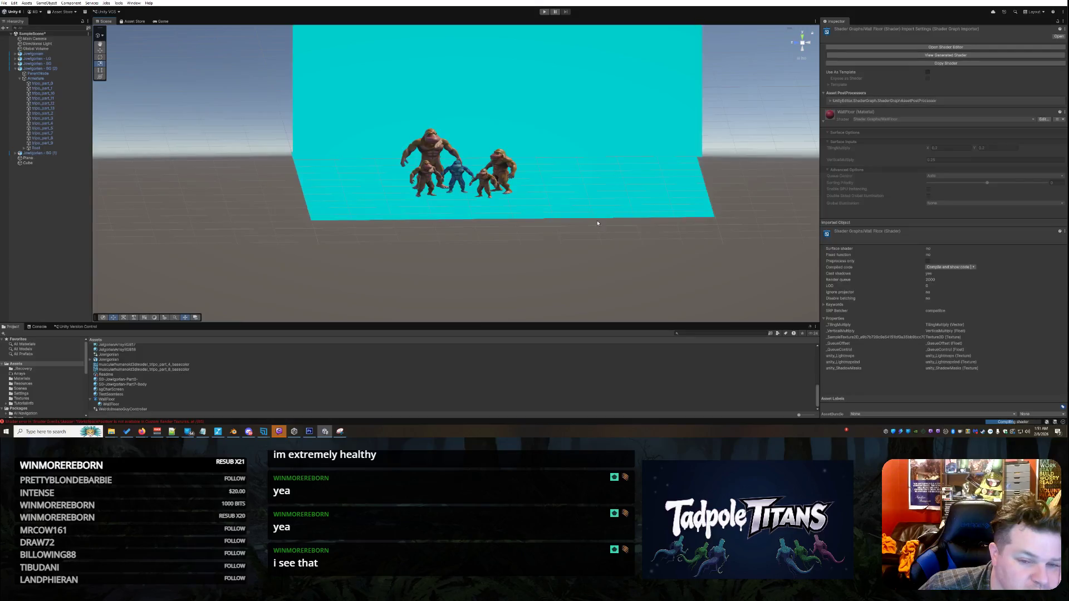
Orbit around the pink-textured wall, floor plane and characters to inspect them from low and high angles.
{"action": "mouse_move", "coordinate": [320, 238]}
{"action": "left_mouse_down"}
{"action": "mouse_move", "coordinate": [446, 270]}
{"action": "mouse_move", "coordinate": [442, 278]}
{"action": "mouse_move", "coordinate": [447, 267]}
{"action": "mouse_move", "coordinate": [285, 213]}
{"action": "left_mouse_up"}
{"action": "left_click", "coordinate": [442, 278]}
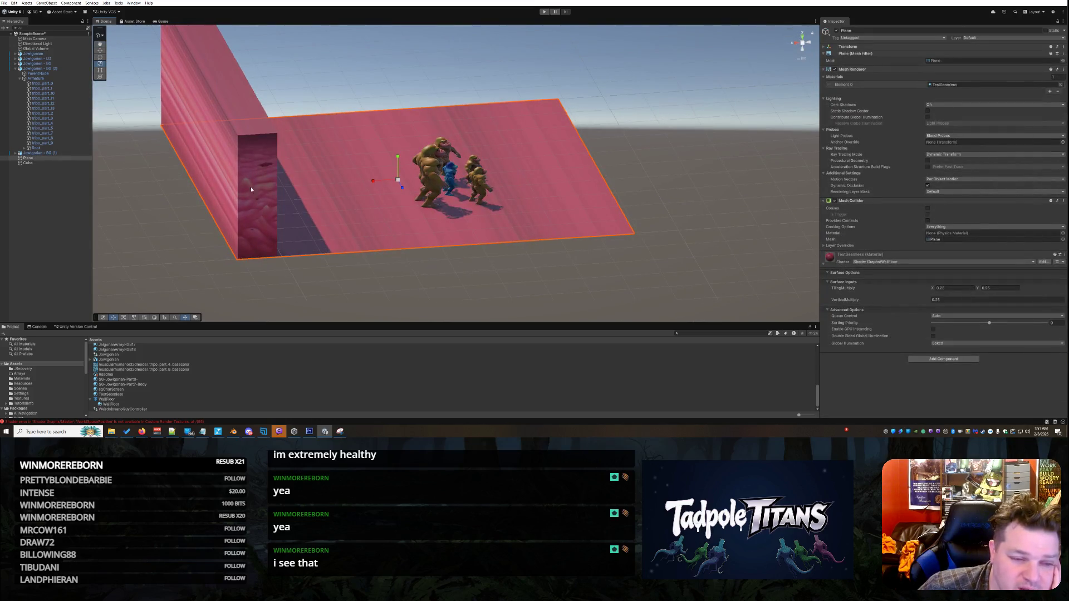
{"action": "mouse_move", "coordinate": [430, 270]}
{"action": "left_mouse_down"}
{"action": "mouse_move", "coordinate": [477, 290]}
{"action": "mouse_move", "coordinate": [414, 282]}
{"action": "left_mouse_up"}
{"action": "mouse_move", "coordinate": [492, 270]}
{"action": "left_mouse_down"}
{"action": "mouse_move", "coordinate": [536, 256]}
{"action": "mouse_move", "coordinate": [518, 265]}
{"action": "mouse_move", "coordinate": [510, 310]}
{"action": "left_mouse_up"}
{"action": "mouse_move", "coordinate": [450, 293]}
{"action": "left_mouse_down"}
{"action": "mouse_move", "coordinate": [358, 267]}
{"action": "mouse_move", "coordinate": [436, 279]}
{"action": "mouse_move", "coordinate": [511, 266]}
{"action": "mouse_move", "coordinate": [508, 253]}
{"action": "left_mouse_up"}
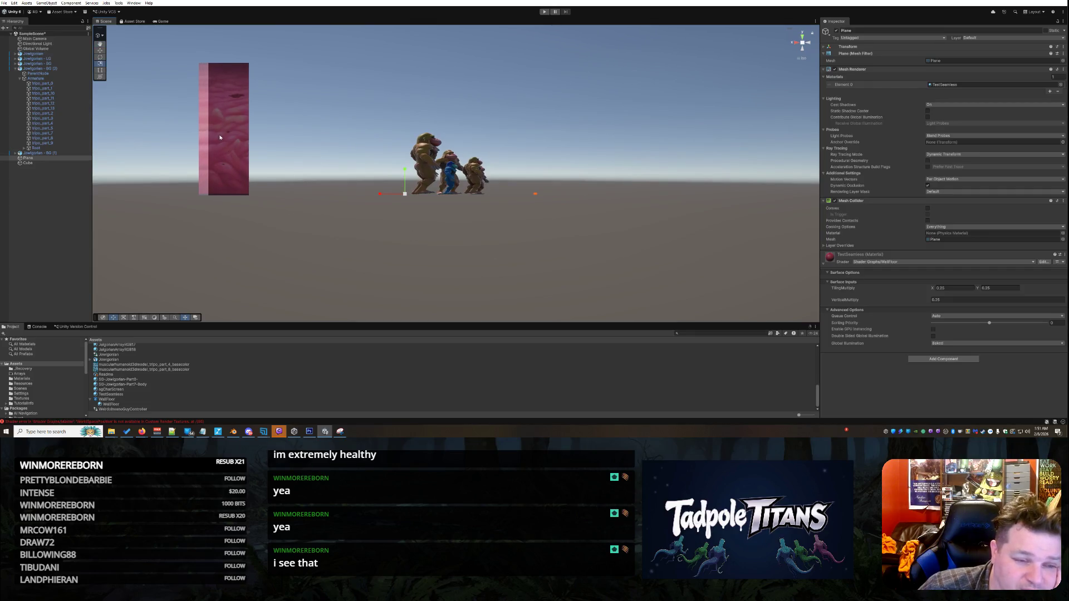
{"action": "mouse_move", "coordinate": [462, 267]}
{"action": "left_mouse_down"}
{"action": "mouse_move", "coordinate": [461, 281]}
{"action": "mouse_move", "coordinate": [440, 283]}
{"action": "mouse_move", "coordinate": [560, 214]}
{"action": "mouse_move", "coordinate": [512, 233]}
{"action": "mouse_move", "coordinate": [503, 276]}
{"action": "left_mouse_up"}
{"action": "mouse_move", "coordinate": [642, 203]}
{"action": "left_mouse_down"}
{"action": "mouse_move", "coordinate": [489, 248]}
{"action": "mouse_move", "coordinate": [341, 234]}
{"action": "left_mouse_up"}
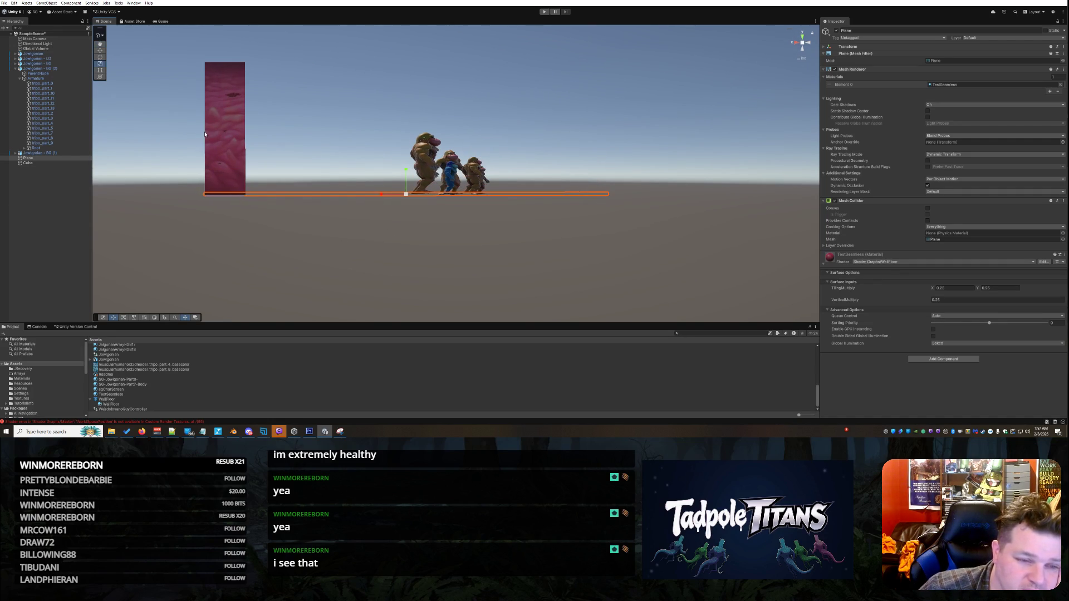
After a final high view of wall and floor, select the WallFloor shader asset in the Project panel.
{"action": "mouse_move", "coordinate": [619, 241]}
{"action": "left_mouse_down"}
{"action": "mouse_move", "coordinate": [531, 254]}
{"action": "mouse_move", "coordinate": [455, 247]}
{"action": "left_mouse_up"}
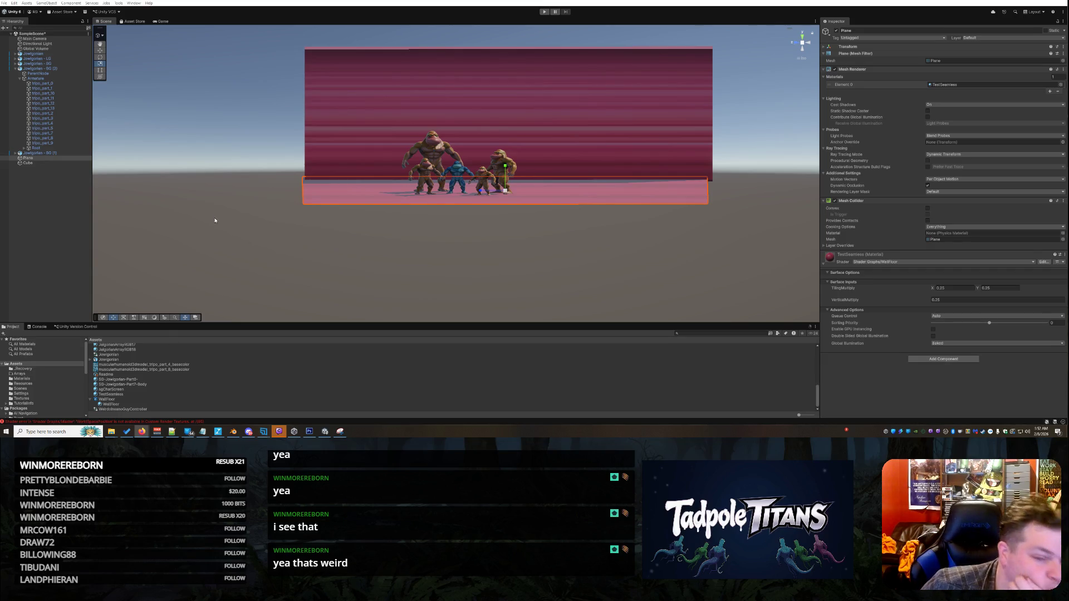
{"action": "left_click", "coordinate": [206, 206]}
{"action": "left_click_drag", "start_coordinate": [203, 192], "coordinate": [322, 212]}
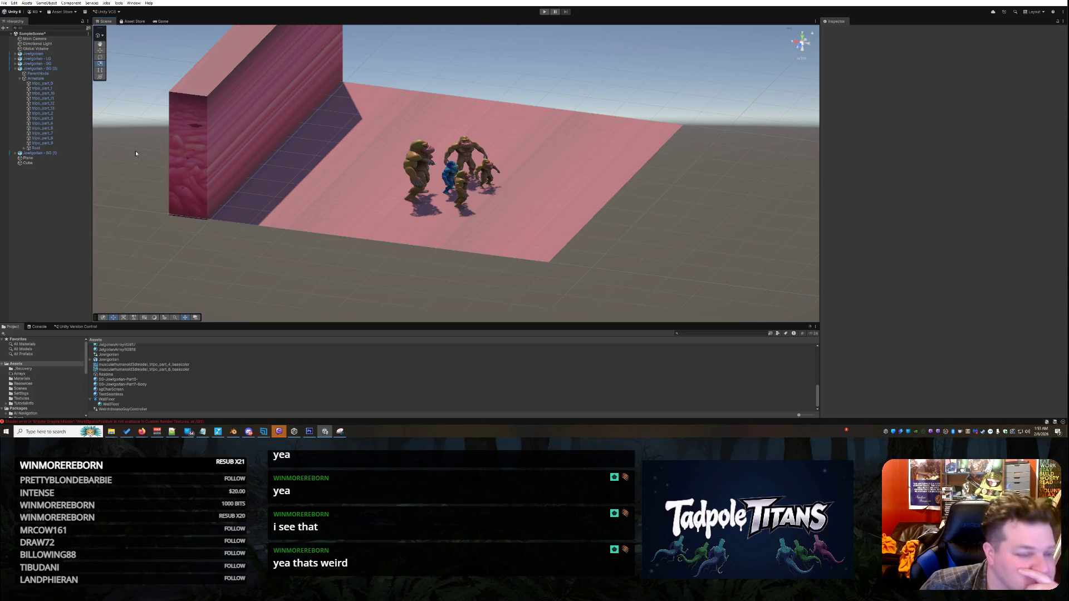
{"action": "left_click", "coordinate": [109, 399]}
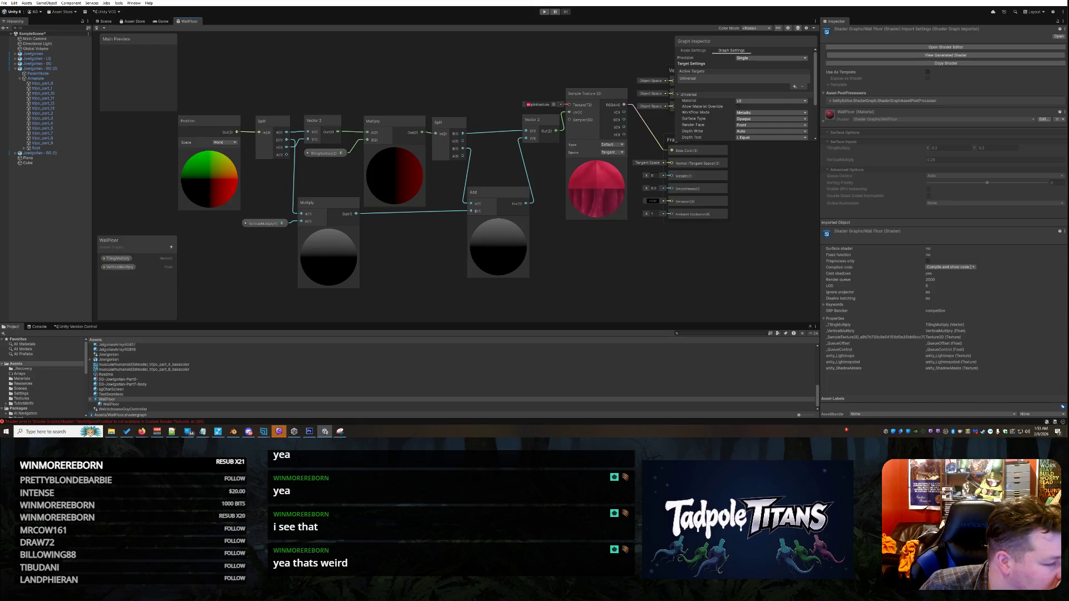
Add a Rotate node, found by searching 'rota', and place it below Sample Texture 2D.
{"action": "right_click", "coordinate": [613, 270]}
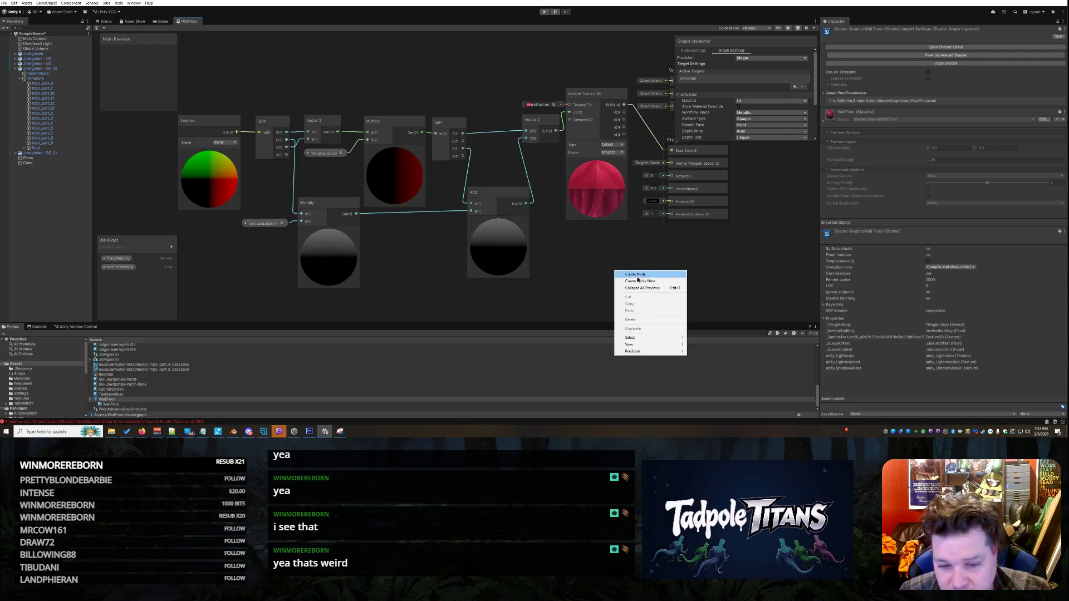
{"action": "left_click", "coordinate": [637, 277]}
{"action": "type", "text": "rota"}
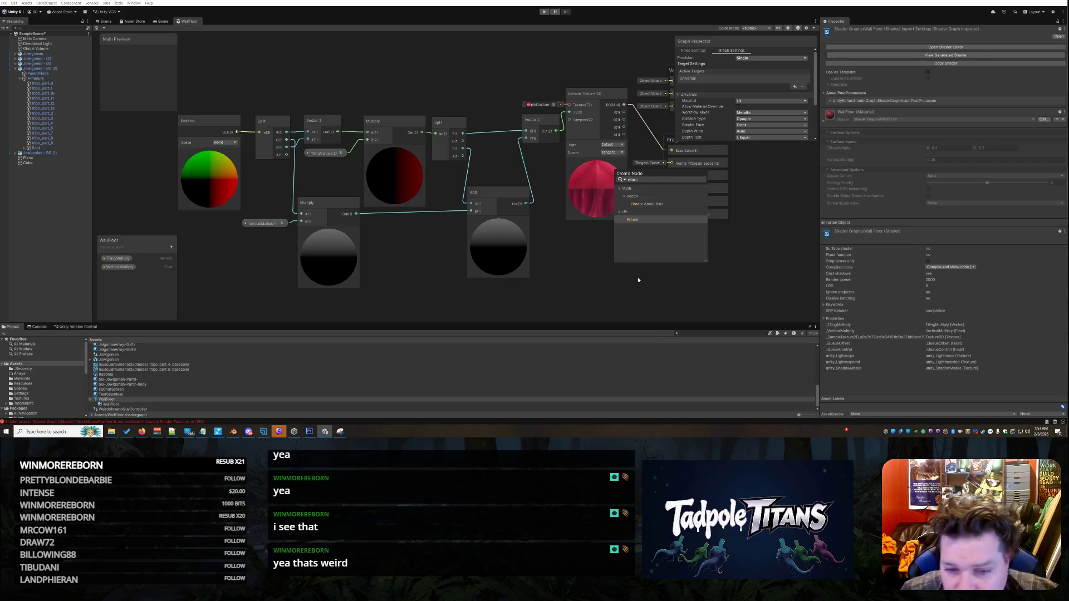
{"action": "left_click", "coordinate": [638, 222]}
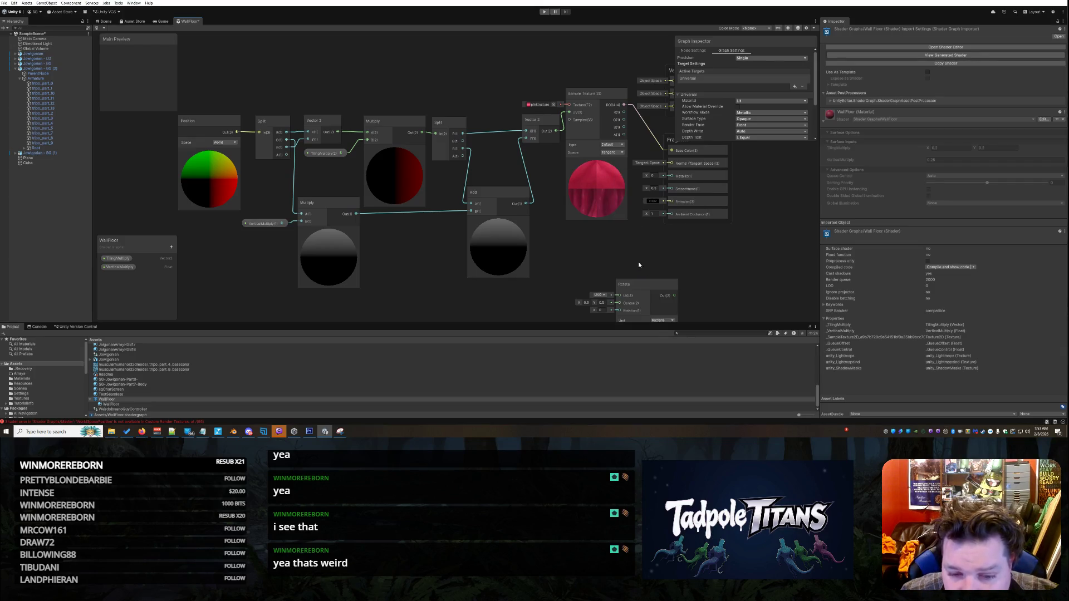
{"action": "mouse_move", "coordinate": [646, 279]}
{"action": "left_mouse_down"}
{"action": "mouse_move", "coordinate": [607, 223]}
{"action": "mouse_move", "coordinate": [624, 236]}
{"action": "left_mouse_up"}
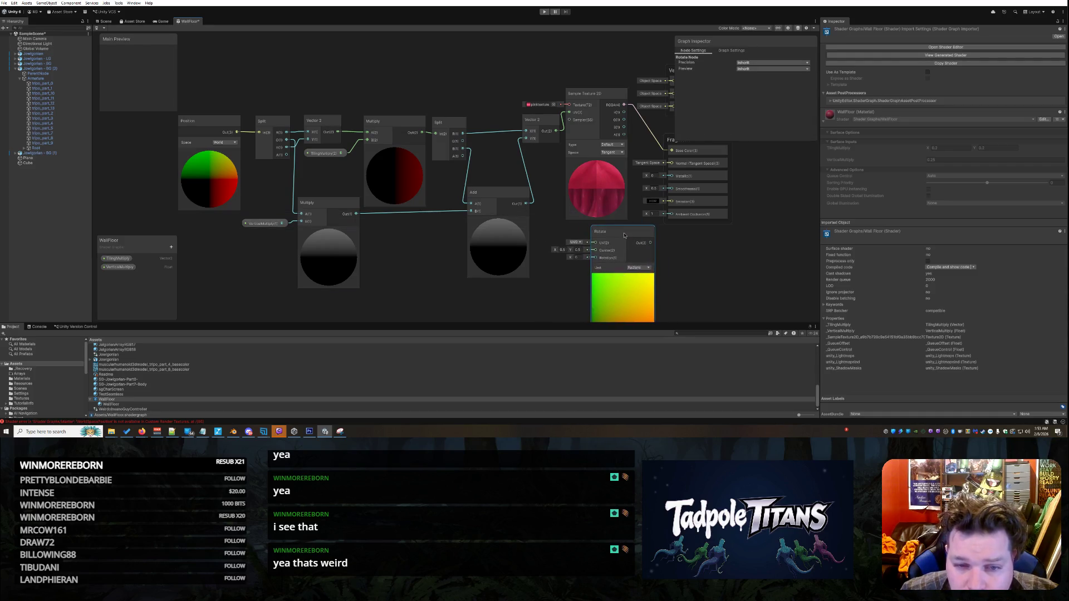
{"action": "left_click_drag", "start_coordinate": [601, 93], "coordinate": [607, 74]}
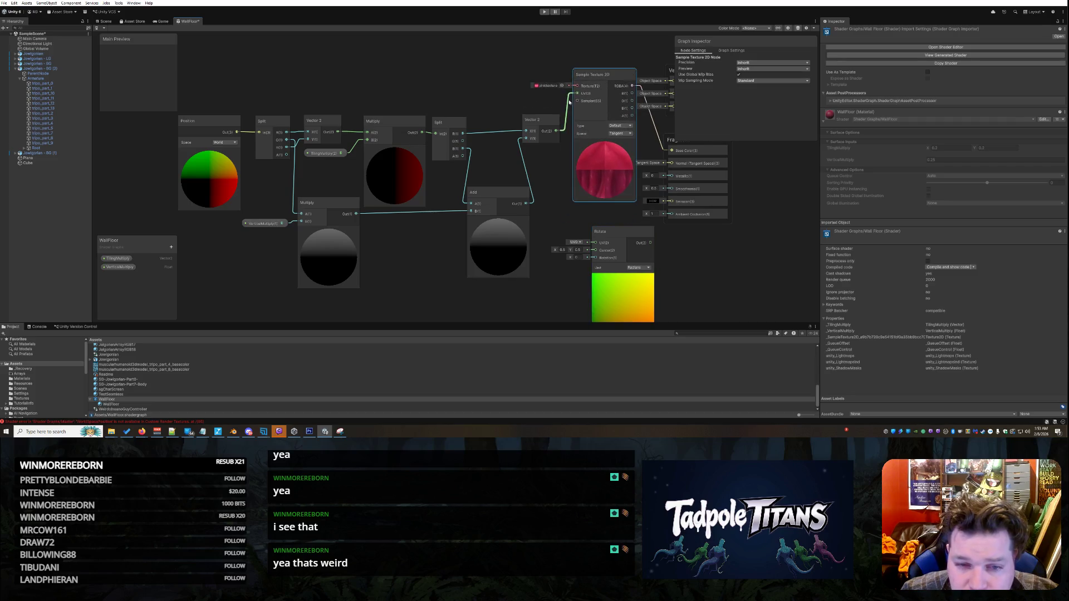
Delete the UV wire into Sample Texture 2D and connect Vector 2's output to Rotate's UV input.
{"action": "right_click", "coordinate": [575, 103]}
{"action": "left_click", "coordinate": [581, 103]}
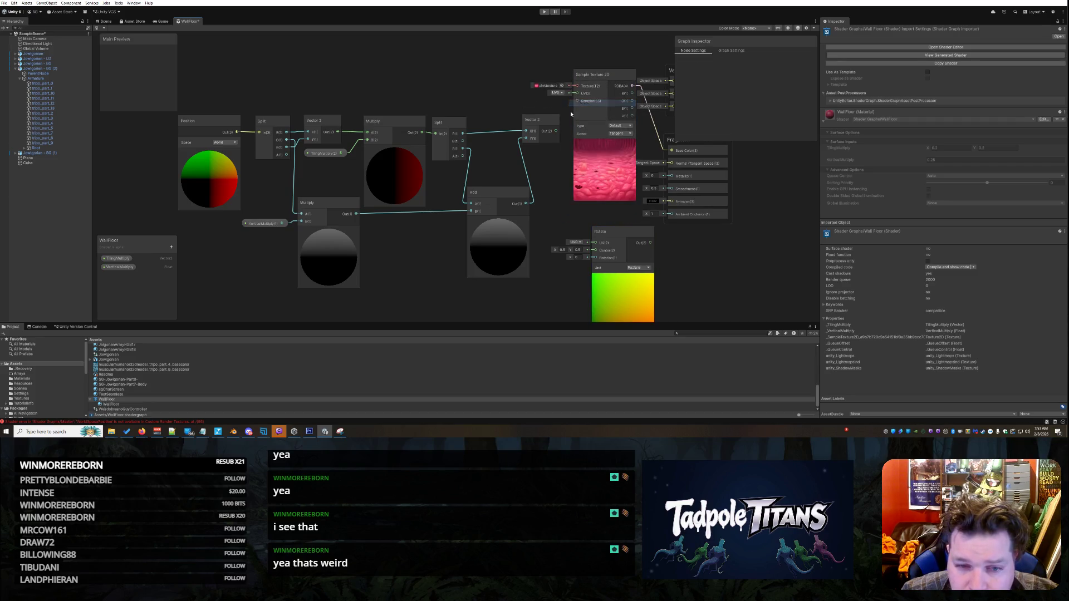
{"action": "mouse_move", "coordinate": [555, 131]}
{"action": "left_mouse_down"}
{"action": "mouse_move", "coordinate": [599, 247]}
{"action": "mouse_move", "coordinate": [596, 110]}
{"action": "mouse_move", "coordinate": [578, 93]}
{"action": "left_mouse_up"}
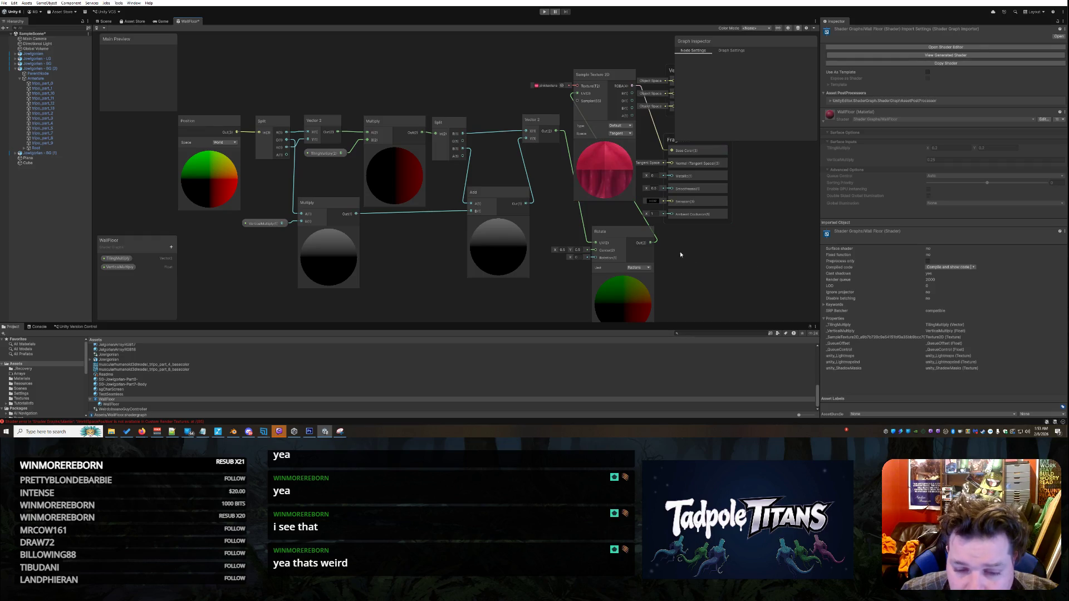
{"action": "left_click_drag", "start_coordinate": [624, 226], "coordinate": [610, 222]}
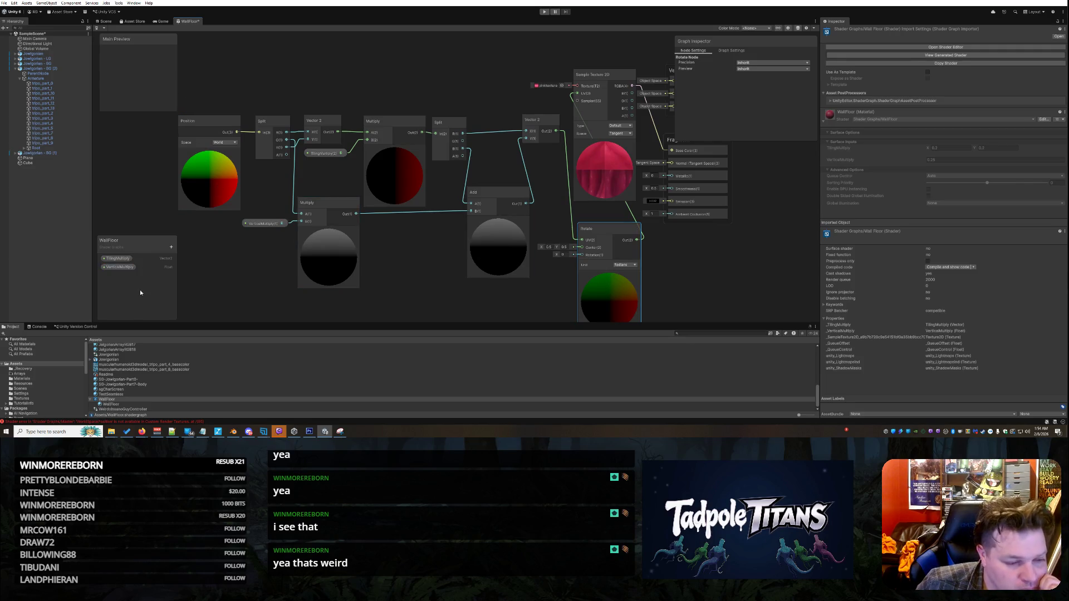
Create a Float property named Rotation and drag it onto the canvas beside the Rotate node.
{"action": "left_click", "coordinate": [171, 247]}
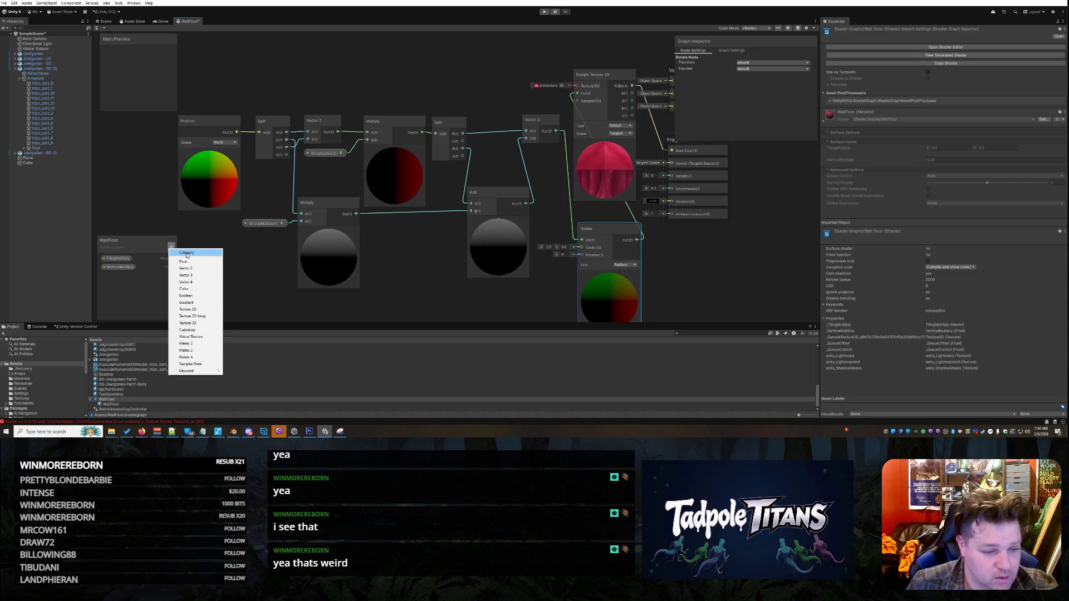
{"action": "left_click", "coordinate": [186, 261]}
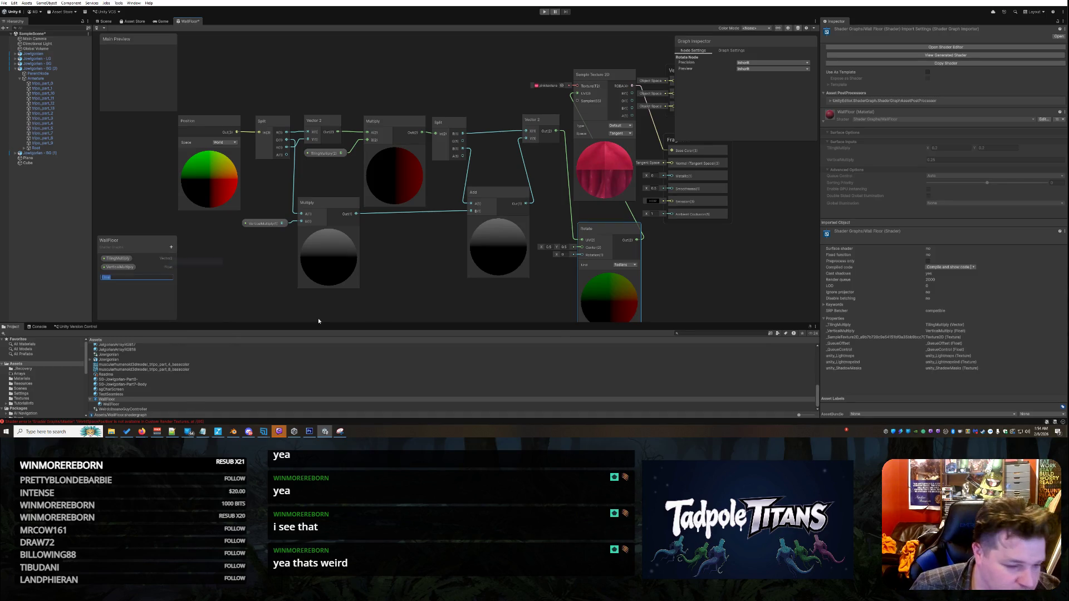
{"action": "type", "text": "Rotation"}
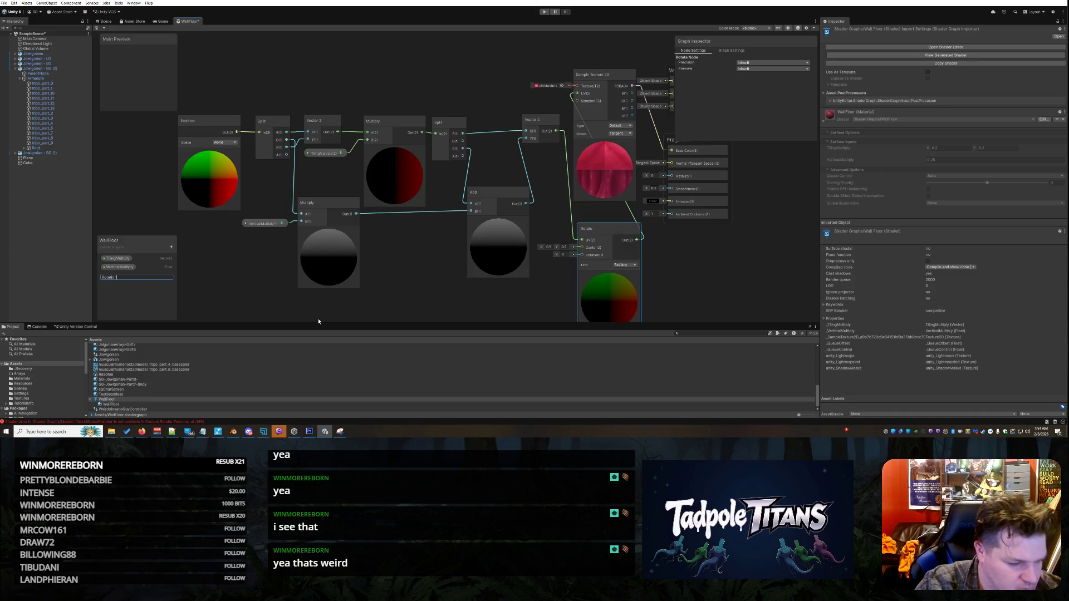
{"action": "key", "text": "Return"}
{"action": "scroll", "coordinate": [317, 315], "scroll_direction": "down", "scroll_amount": 1}
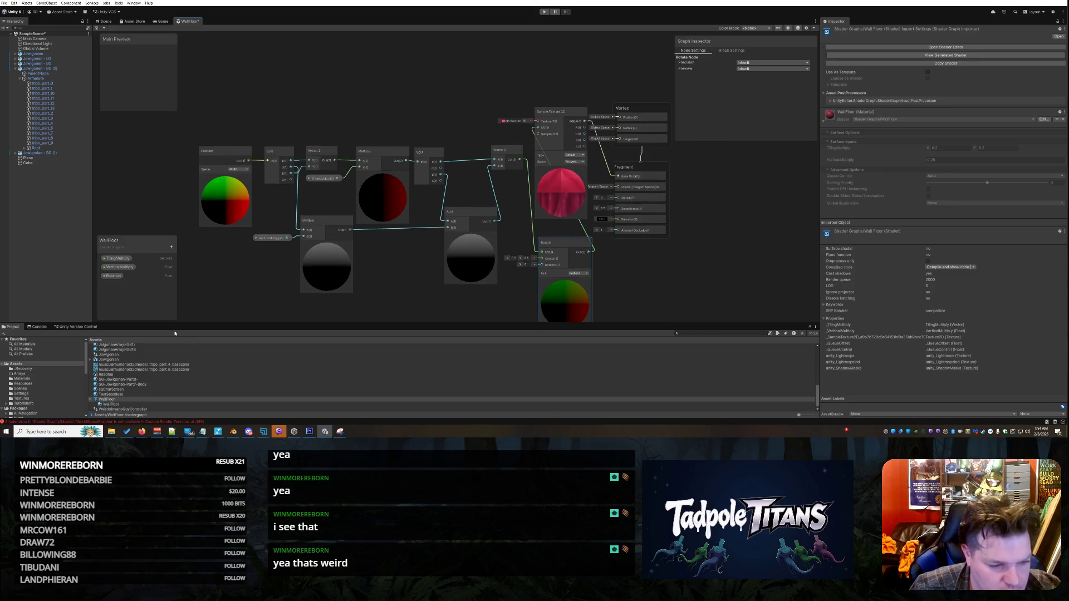
{"action": "mouse_move", "coordinate": [113, 276]}
{"action": "left_mouse_down"}
{"action": "mouse_move", "coordinate": [283, 303]}
{"action": "mouse_move", "coordinate": [482, 312]}
{"action": "mouse_move", "coordinate": [538, 277]}
{"action": "mouse_move", "coordinate": [523, 278]}
{"action": "left_mouse_up"}
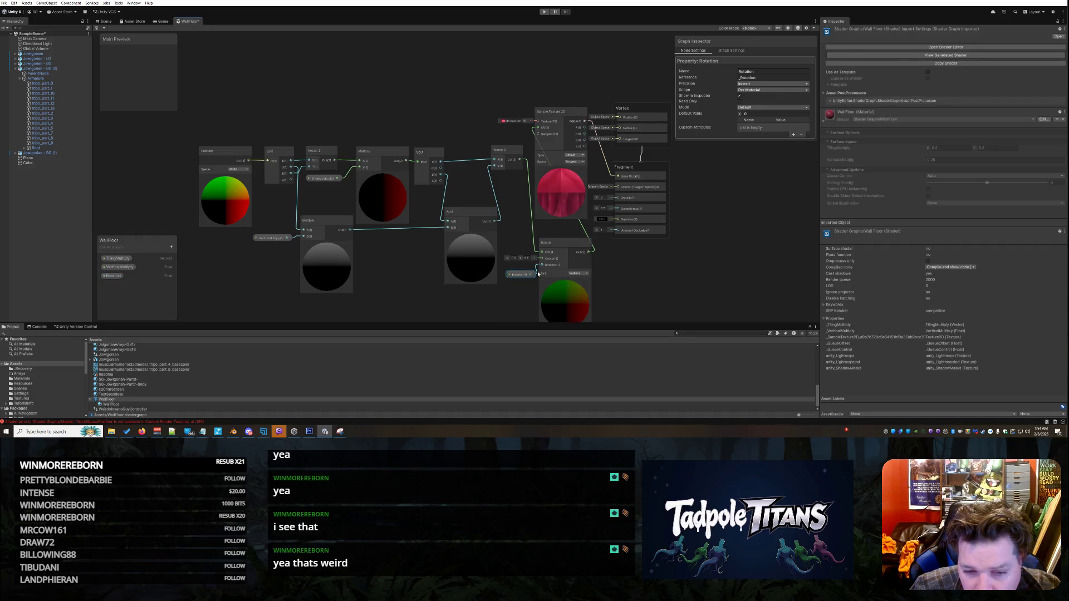
{"action": "left_click_drag", "start_coordinate": [521, 274], "coordinate": [521, 270]}
Set the Rotation property's default value to 90 and save the shader graph.
{"action": "left_click", "coordinate": [761, 114]}
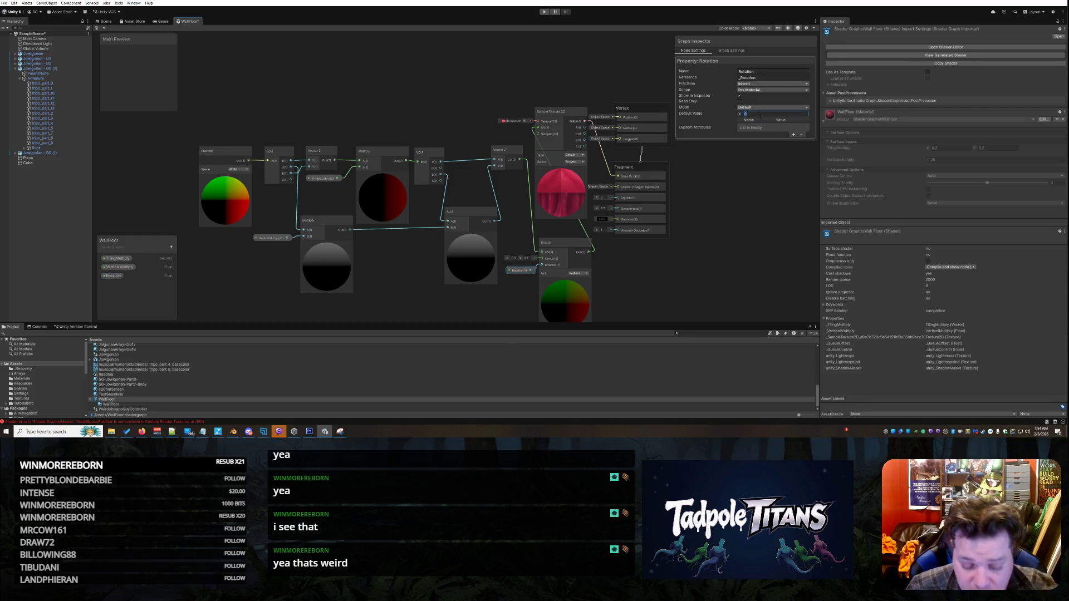
{"action": "type", "text": "90"}
{"action": "key", "text": "Return"}
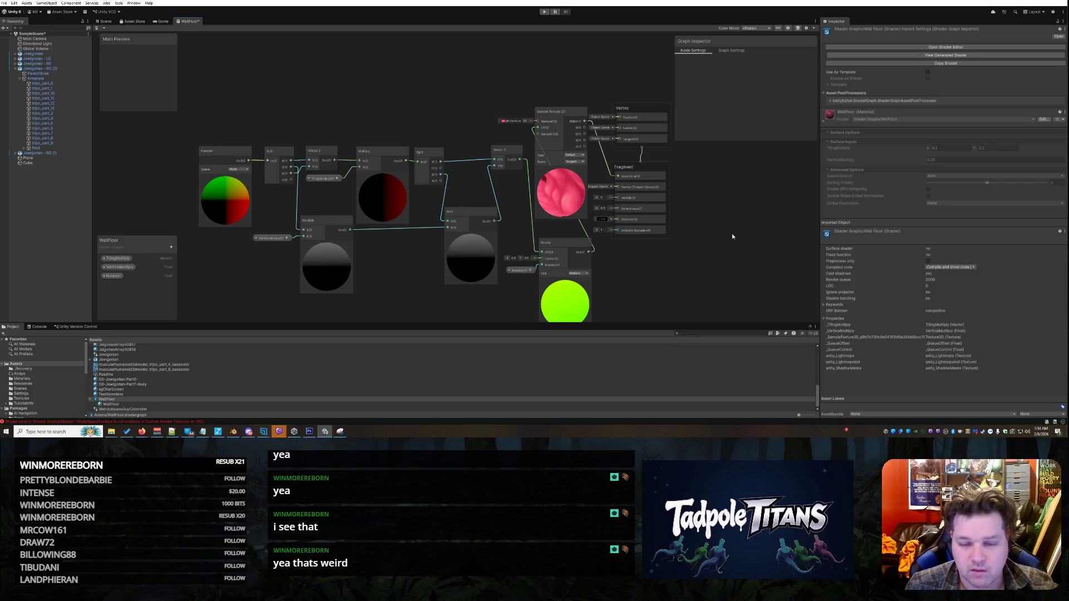
{"action": "left_click", "coordinate": [726, 194]}
{"action": "key", "text": "ctrl+s"}
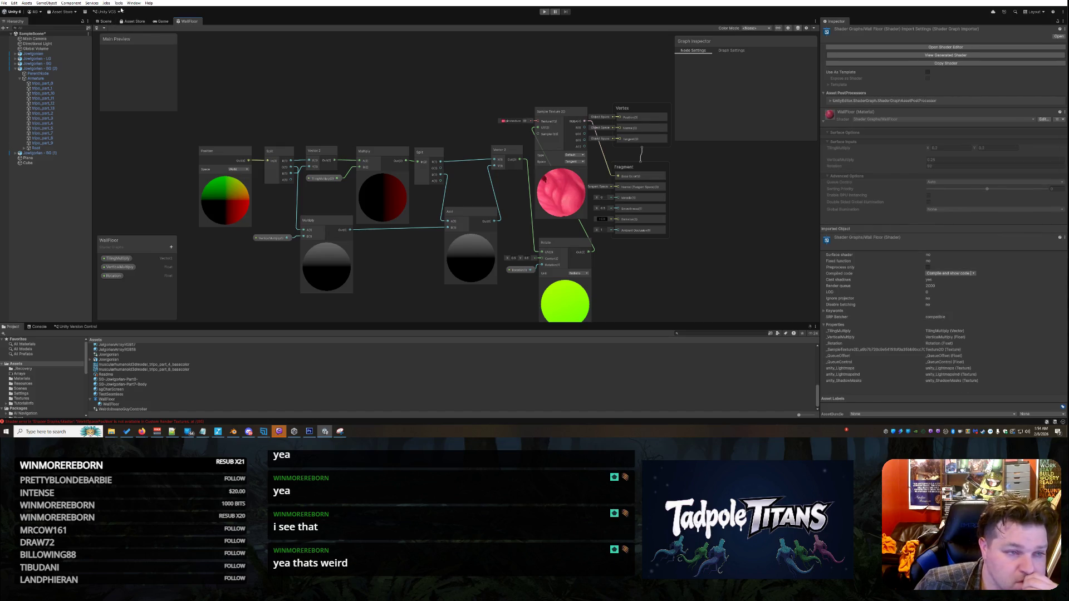
{"action": "right_click", "coordinate": [195, 22]}
Close the WallFloor graph and orbit around the wall block, floor and characters.
{"action": "left_click", "coordinate": [225, 34]}
{"action": "mouse_move", "coordinate": [374, 146]}
{"action": "left_mouse_down"}
{"action": "mouse_move", "coordinate": [603, 217]}
{"action": "mouse_move", "coordinate": [506, 217]}
{"action": "mouse_move", "coordinate": [481, 199]}
{"action": "left_mouse_up"}
{"action": "mouse_move", "coordinate": [263, 199]}
{"action": "left_mouse_down"}
{"action": "mouse_move", "coordinate": [425, 165]}
{"action": "mouse_move", "coordinate": [404, 176]}
{"action": "left_mouse_up"}
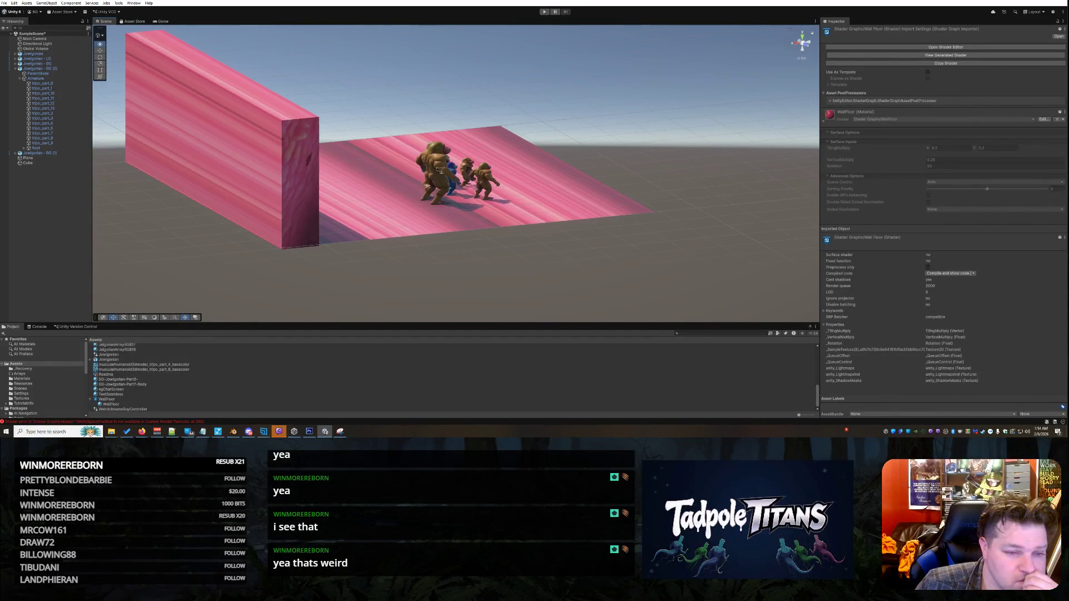
{"action": "mouse_move", "coordinate": [314, 165]}
{"action": "left_mouse_down"}
{"action": "mouse_move", "coordinate": [271, 162]}
{"action": "mouse_move", "coordinate": [226, 224]}
{"action": "left_mouse_up"}
{"action": "mouse_move", "coordinate": [419, 165]}
{"action": "left_mouse_down"}
{"action": "mouse_move", "coordinate": [413, 154]}
{"action": "mouse_move", "coordinate": [271, 162]}
{"action": "left_mouse_up"}
{"action": "mouse_move", "coordinate": [228, 202]}
{"action": "left_mouse_down"}
{"action": "mouse_move", "coordinate": [273, 223]}
{"action": "mouse_move", "coordinate": [323, 175]}
{"action": "left_mouse_up"}
{"action": "mouse_move", "coordinate": [391, 175]}
{"action": "left_mouse_down"}
{"action": "mouse_move", "coordinate": [408, 154]}
{"action": "mouse_move", "coordinate": [380, 150]}
{"action": "left_mouse_up"}
{"action": "mouse_move", "coordinate": [369, 235]}
{"action": "left_mouse_down"}
{"action": "mouse_move", "coordinate": [374, 226]}
{"action": "mouse_move", "coordinate": [389, 255]}
{"action": "left_mouse_up"}
Select the wall cube and, with the Rect Tool, move it up-right and narrow it.
{"action": "left_click", "coordinate": [245, 163]}
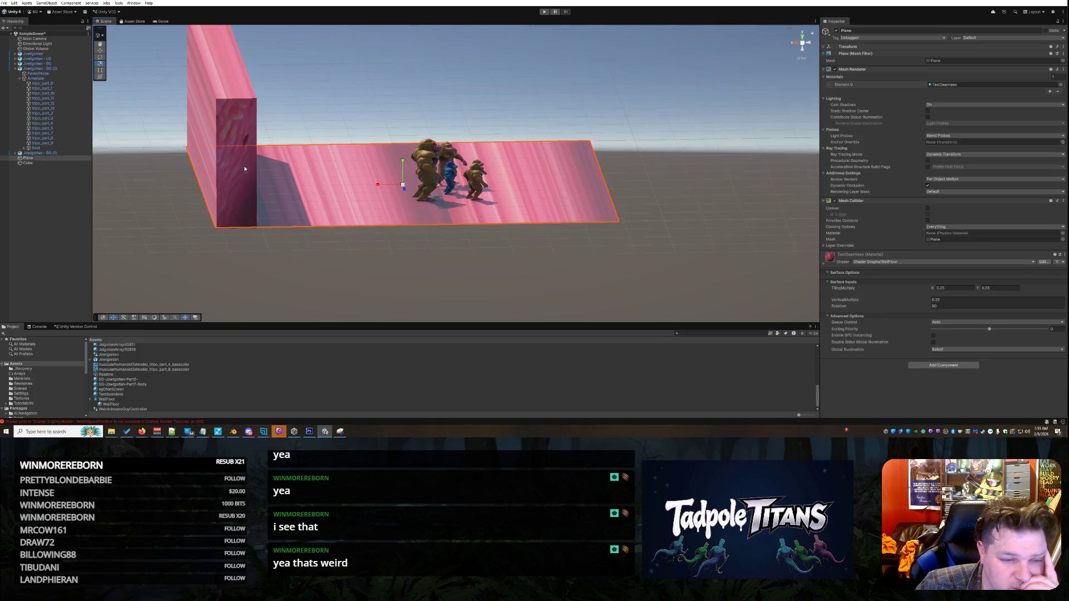
{"action": "left_click", "coordinate": [244, 166]}
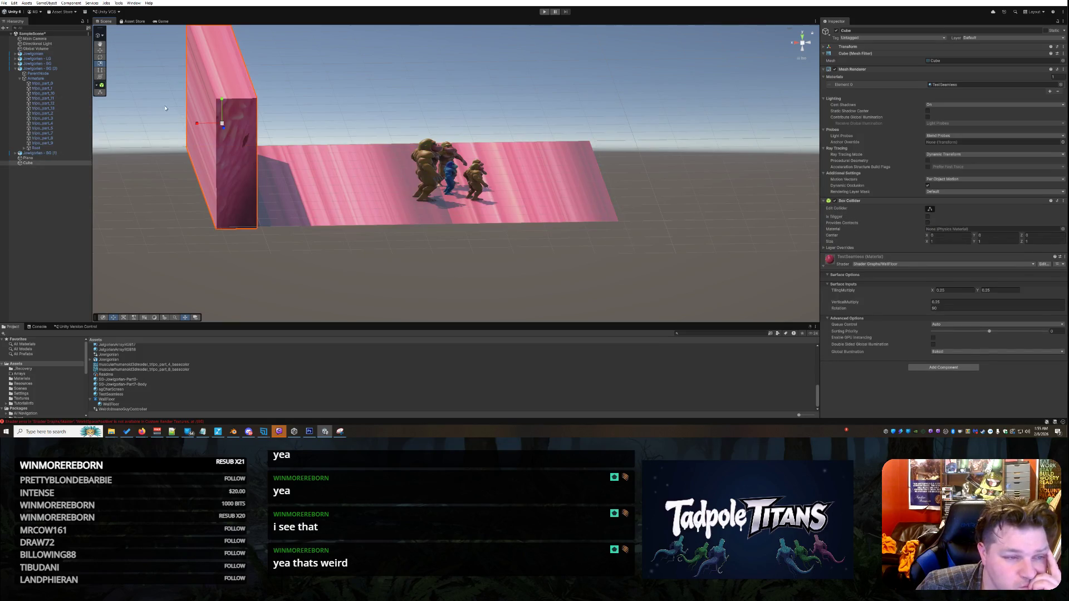
{"action": "left_click", "coordinate": [100, 70]}
{"action": "mouse_move", "coordinate": [241, 184]}
{"action": "left_mouse_down"}
{"action": "mouse_move", "coordinate": [256, 172]}
{"action": "mouse_move", "coordinate": [625, 134]}
{"action": "mouse_move", "coordinate": [582, 113]}
{"action": "left_mouse_up"}
{"action": "mouse_move", "coordinate": [295, 216]}
{"action": "left_mouse_down", "text": "alt"}
{"action": "mouse_move", "coordinate": [267, 253]}
{"action": "mouse_move", "coordinate": [389, 282]}
{"action": "mouse_move", "coordinate": [481, 218]}
{"action": "left_mouse_up", "text": "alt"}
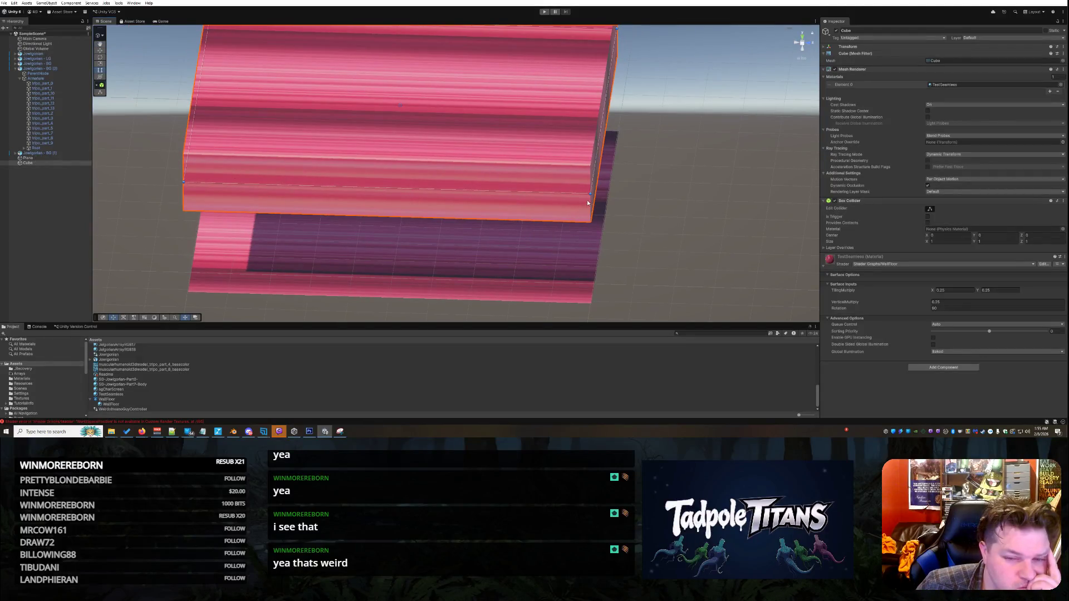
{"action": "left_click_drag", "start_coordinate": [590, 195], "coordinate": [417, 209]}
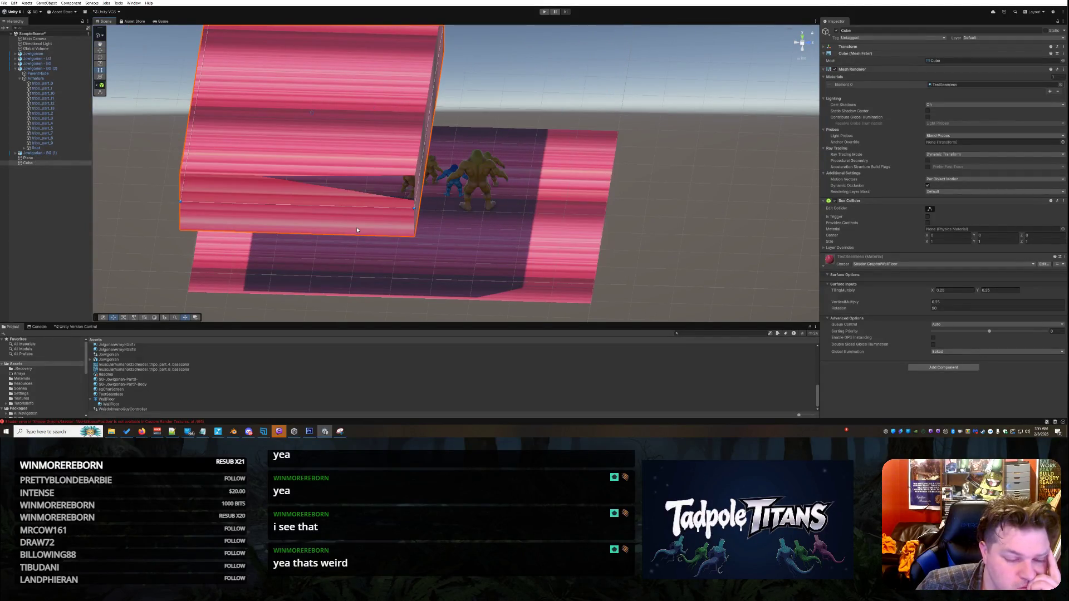
{"action": "mouse_move", "coordinate": [410, 209]}
{"action": "left_mouse_down"}
{"action": "mouse_move", "coordinate": [293, 206]}
{"action": "mouse_move", "coordinate": [245, 245]}
{"action": "left_mouse_up"}
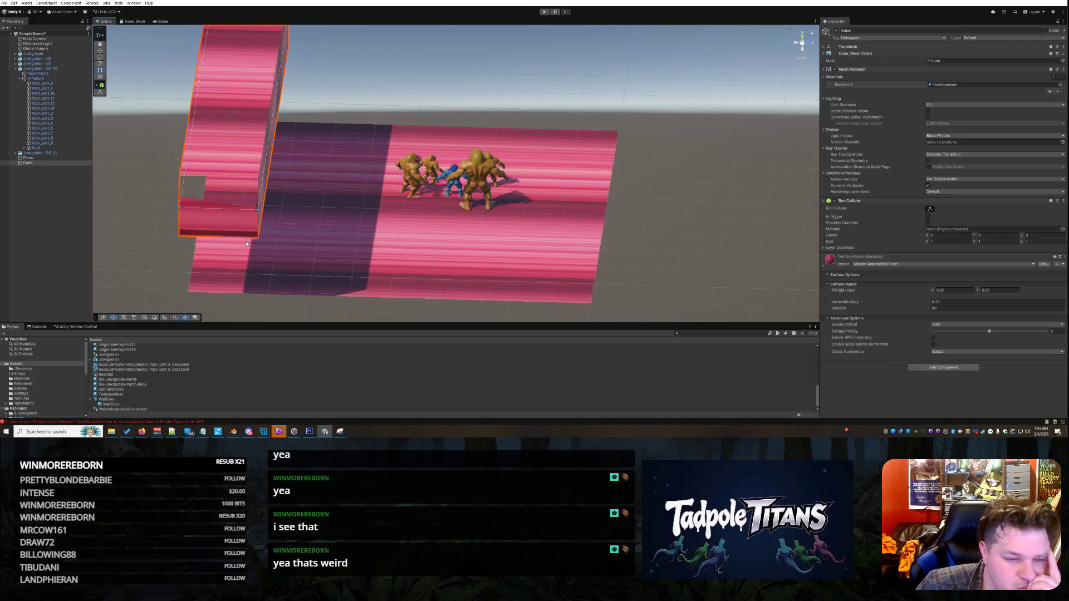
{"action": "left_click_drag", "start_coordinate": [258, 209], "coordinate": [220, 209]}
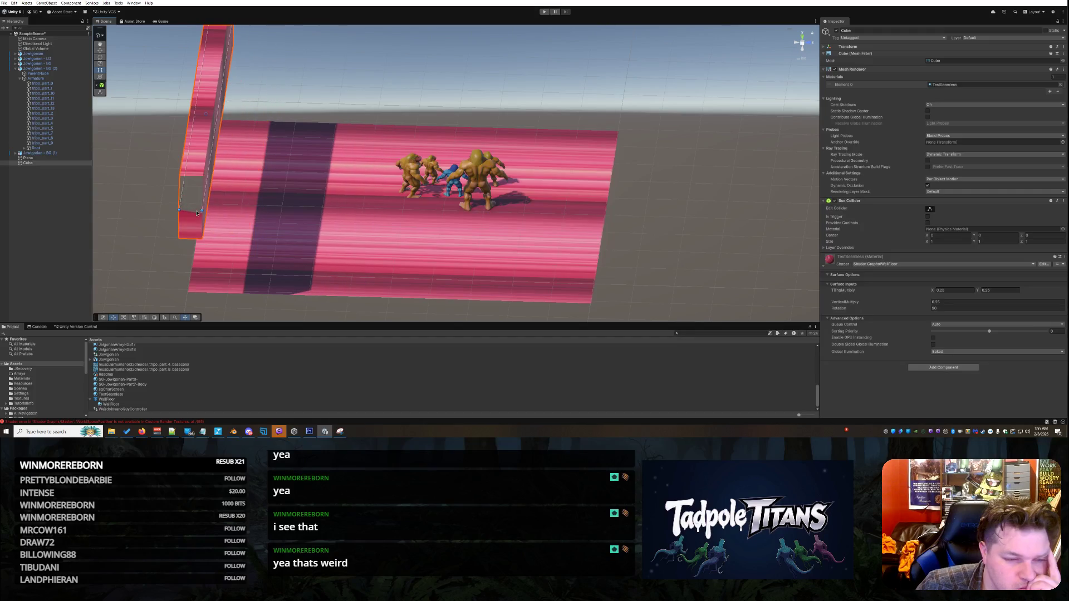
Stretch the wall cube down into a tall backdrop and check it from an angled view.
{"action": "left_click", "coordinate": [493, 240]}
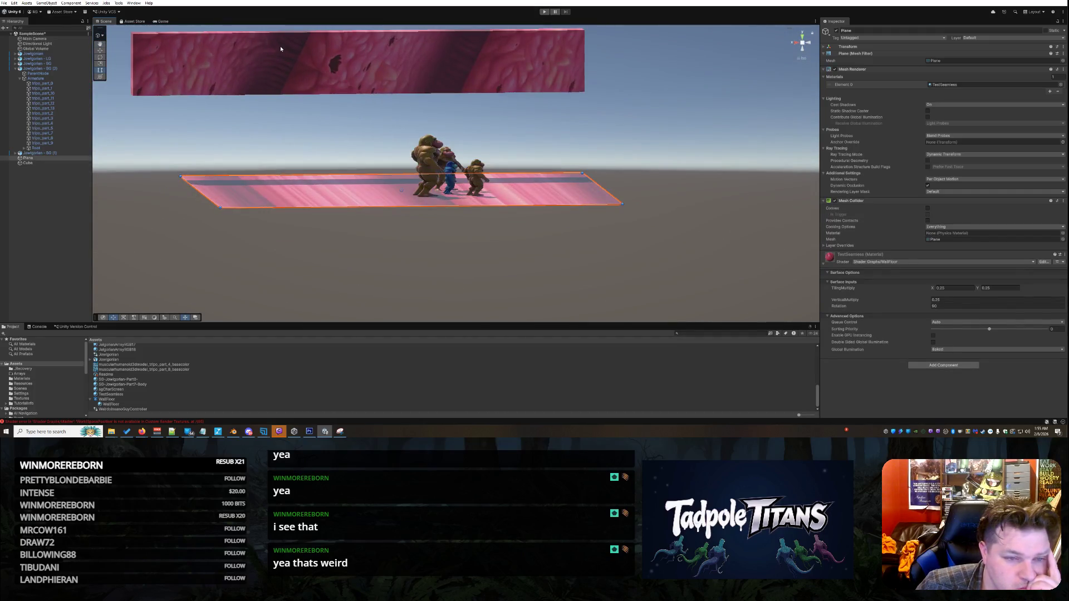
{"action": "left_click", "coordinate": [204, 79]}
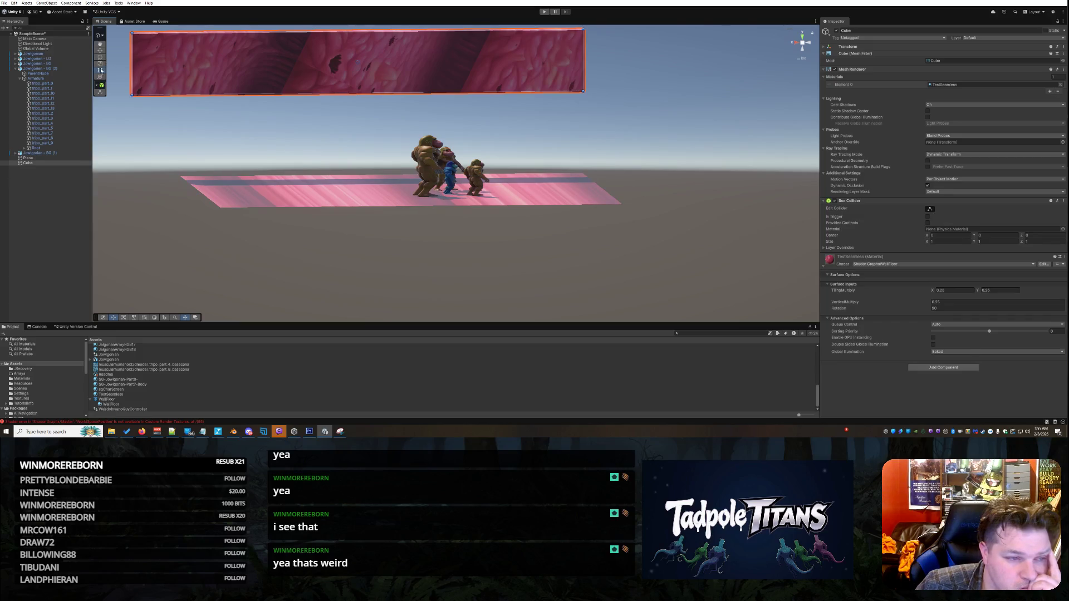
{"action": "left_click_drag", "start_coordinate": [131, 95], "coordinate": [182, 177]}
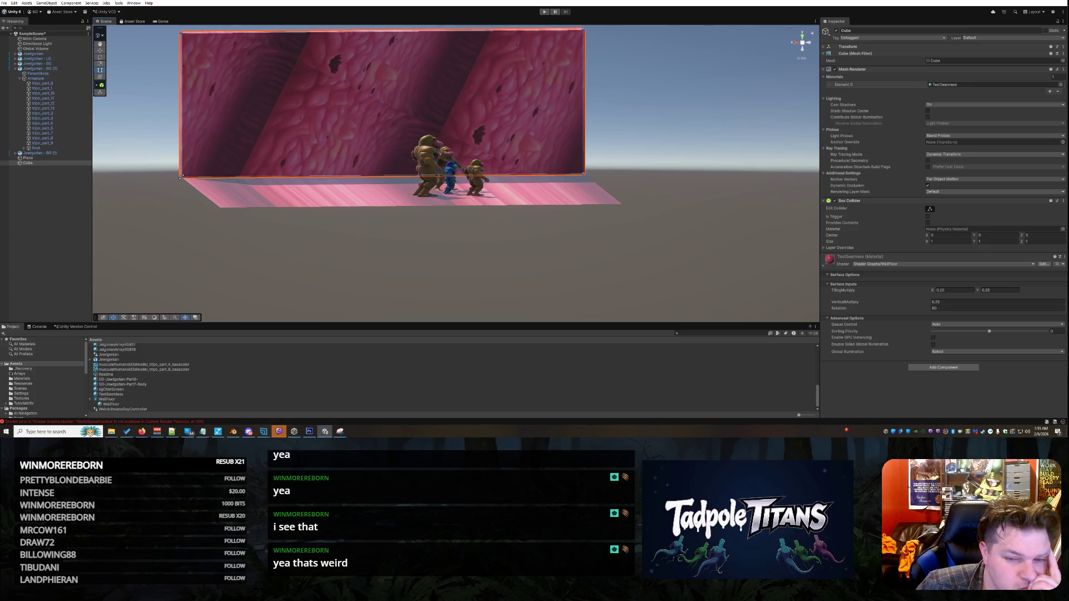
{"action": "left_click", "coordinate": [186, 222]}
{"action": "mouse_move", "coordinate": [211, 225]}
{"action": "left_mouse_down"}
{"action": "mouse_move", "coordinate": [259, 228]}
{"action": "mouse_move", "coordinate": [139, 219]}
{"action": "mouse_move", "coordinate": [111, 202]}
{"action": "left_mouse_up"}
{"action": "left_click", "coordinate": [248, 123]}
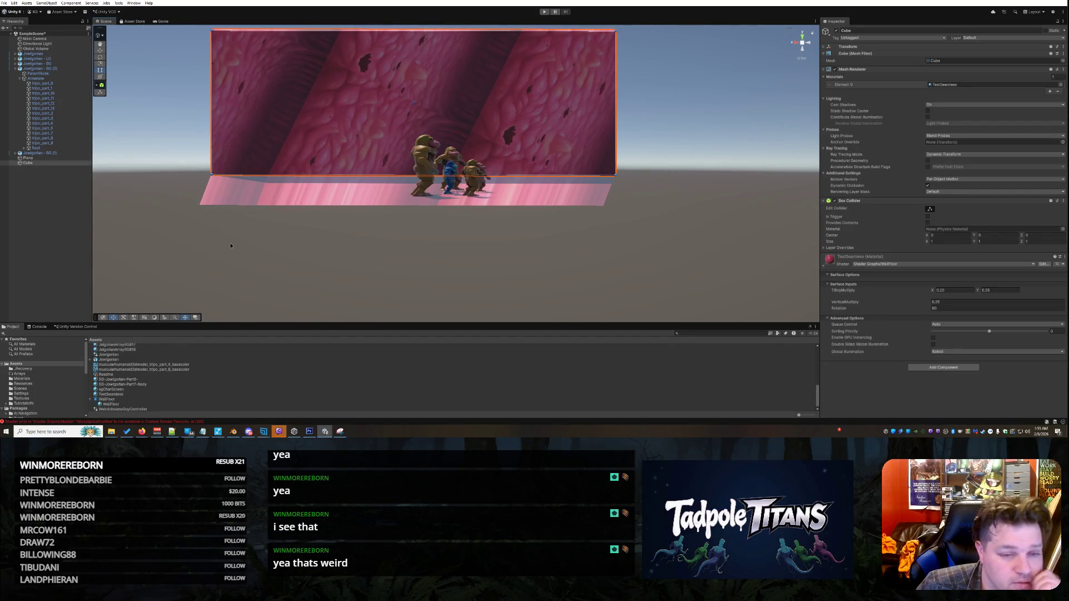
{"action": "left_click", "coordinate": [155, 159]}
{"action": "right_click", "coordinate": [154, 159]}
In WallFloor, delete the Rotate and Rotation nodes and wire Vector 2 directly into the texture UV.
{"action": "left_click", "coordinate": [133, 145]}
{"action": "left_click", "coordinate": [113, 400]}
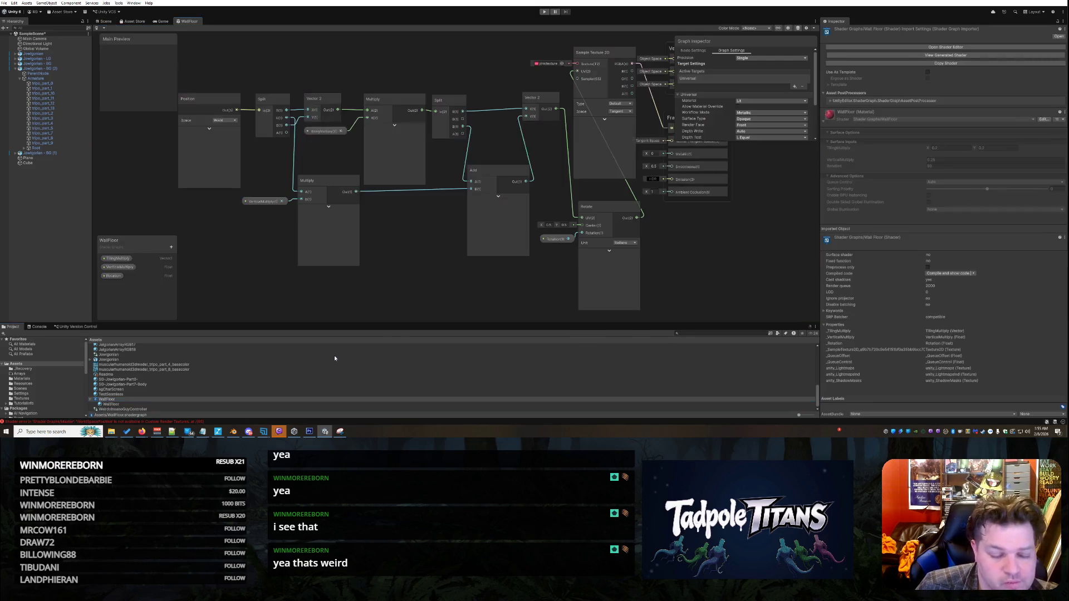
{"action": "left_click", "coordinate": [606, 206]}
{"action": "key", "text": "Delete"}
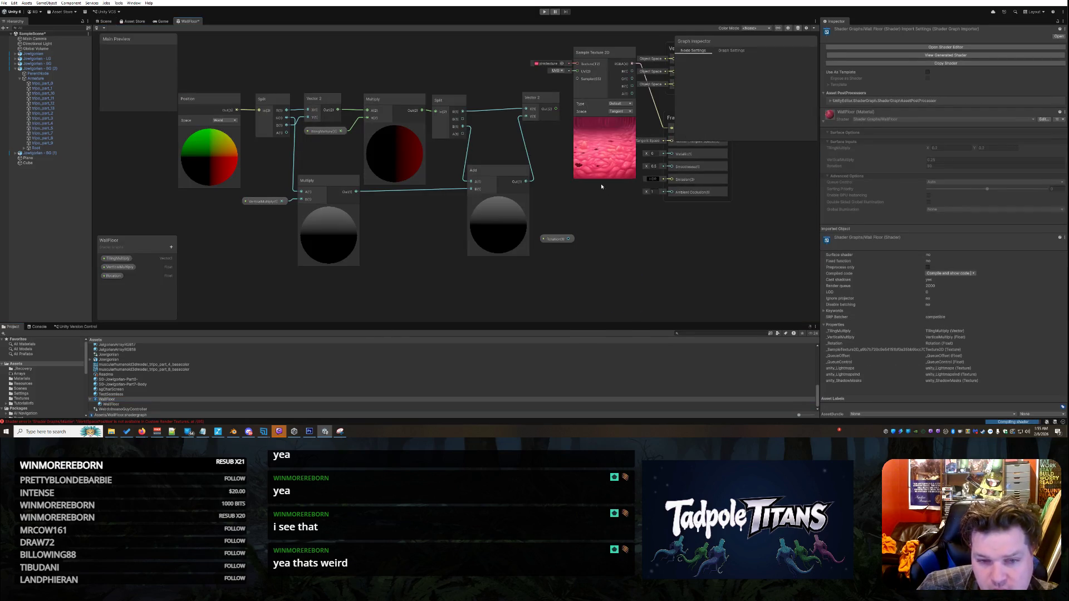
{"action": "left_click_drag", "start_coordinate": [555, 109], "coordinate": [577, 72]}
{"action": "left_click", "coordinate": [554, 238]}
{"action": "key", "text": "Delete"}
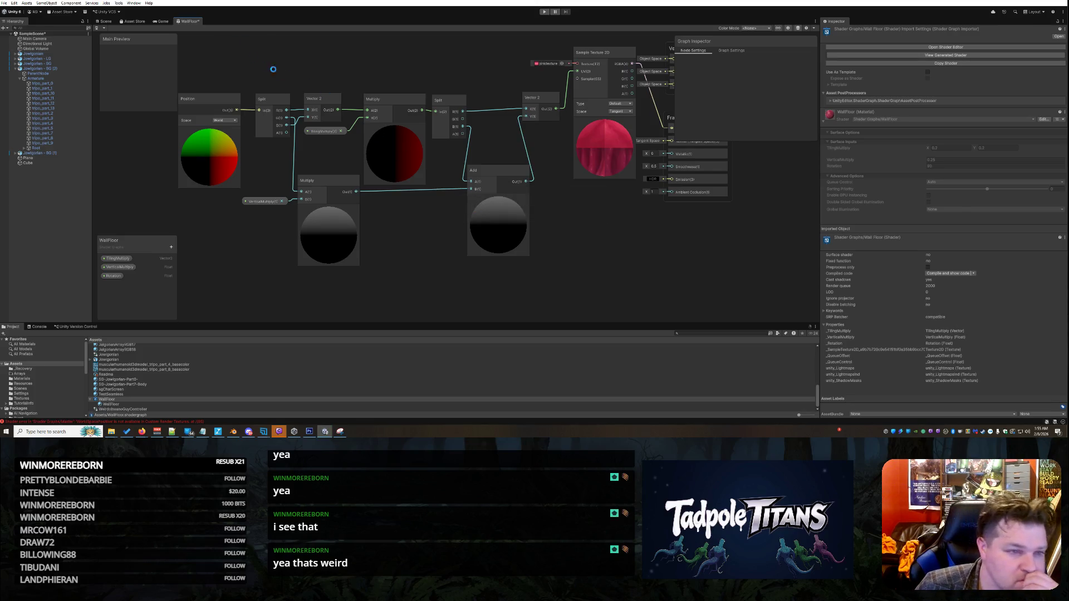
Save the WallFloor graph and close it to return to the scene.
{"action": "key", "text": "ctrl+s"}
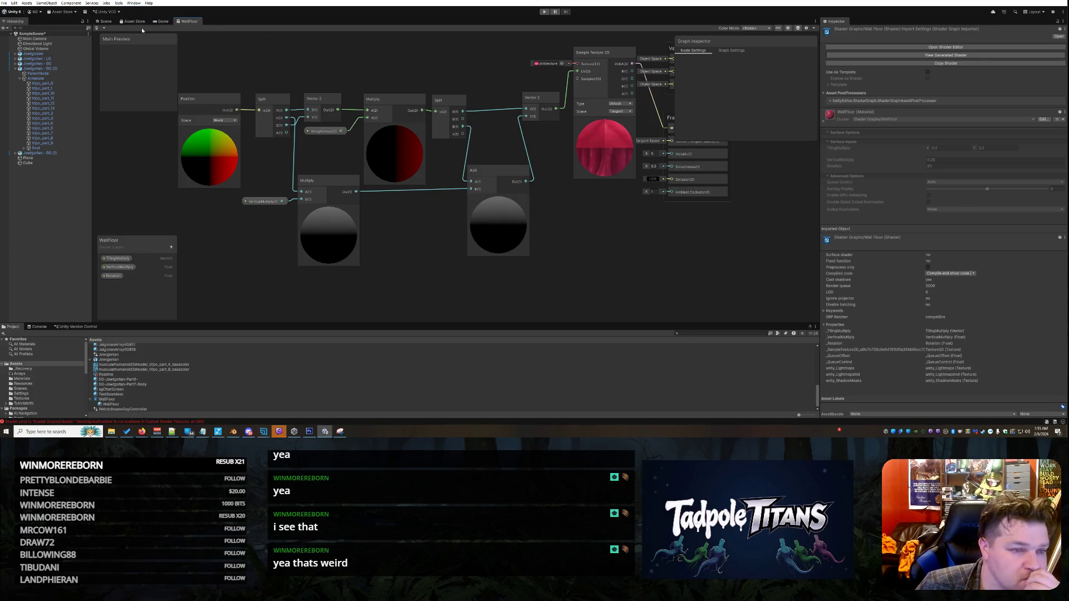
{"action": "right_click", "coordinate": [190, 23]}
{"action": "left_click", "coordinate": [205, 32]}
{"action": "right_click", "coordinate": [252, 233]}
{"action": "left_click", "coordinate": [278, 240]}
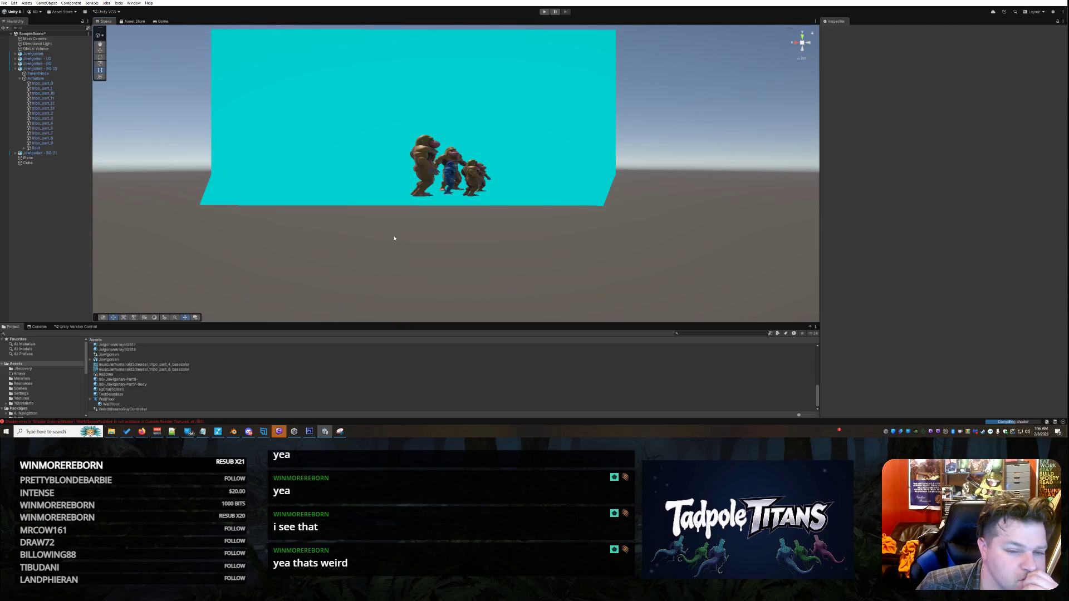
Once the shader recompiles, orbit to a raised front view and select the back wall cube.
{"action": "mouse_move", "coordinate": [363, 232]}
{"action": "left_mouse_down"}
{"action": "mouse_move", "coordinate": [432, 252]}
{"action": "mouse_move", "coordinate": [361, 229]}
{"action": "mouse_move", "coordinate": [359, 259]}
{"action": "mouse_move", "coordinate": [514, 267]}
{"action": "mouse_move", "coordinate": [396, 242]}
{"action": "mouse_move", "coordinate": [354, 256]}
{"action": "mouse_move", "coordinate": [367, 234]}
{"action": "left_mouse_up"}
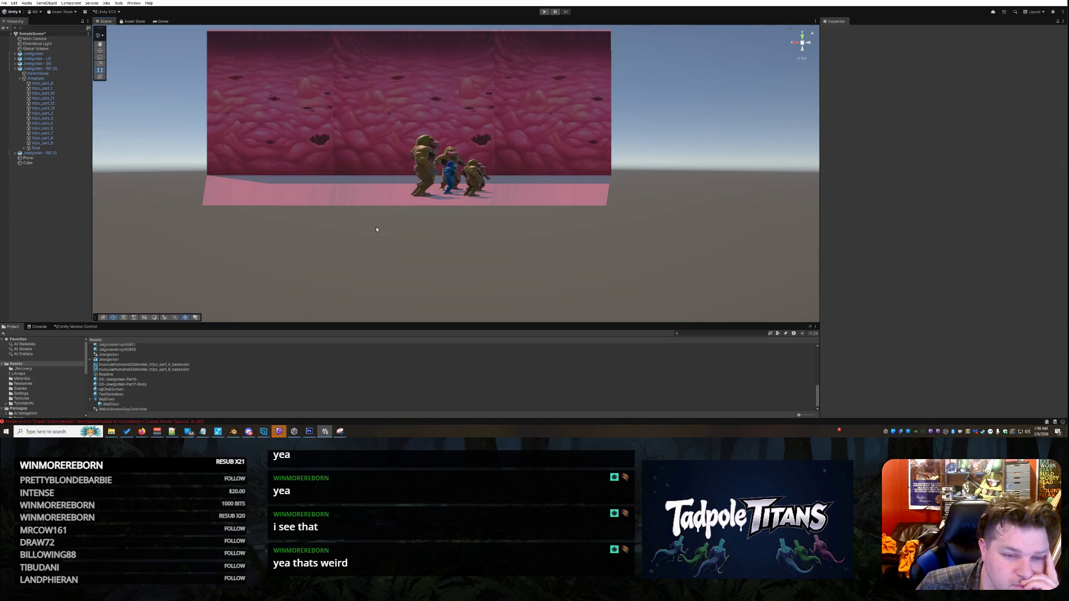
{"action": "left_click", "coordinate": [369, 109]}
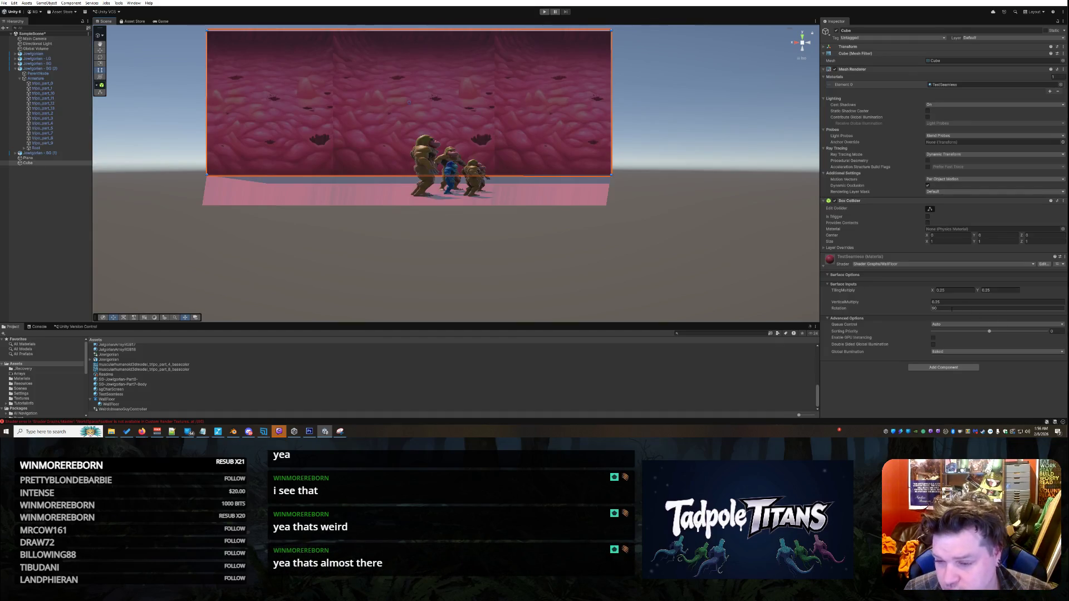
Experiment with several VerticalMultiply values on the wall material.
{"action": "left_click", "coordinate": [946, 301]}
{"action": "type", "text": ".5"}
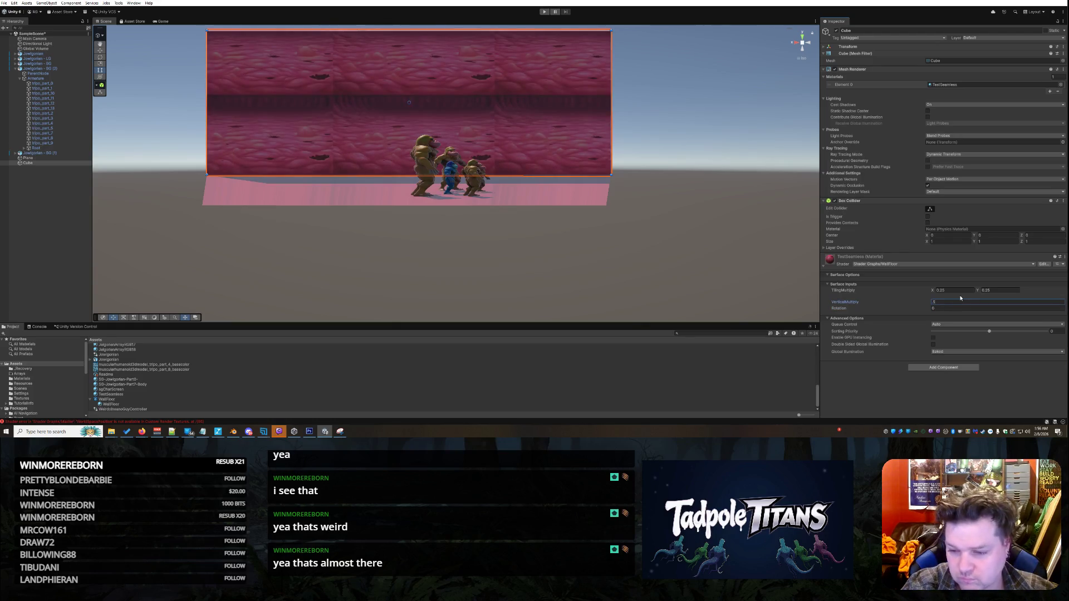
{"action": "type", "text": "1"}
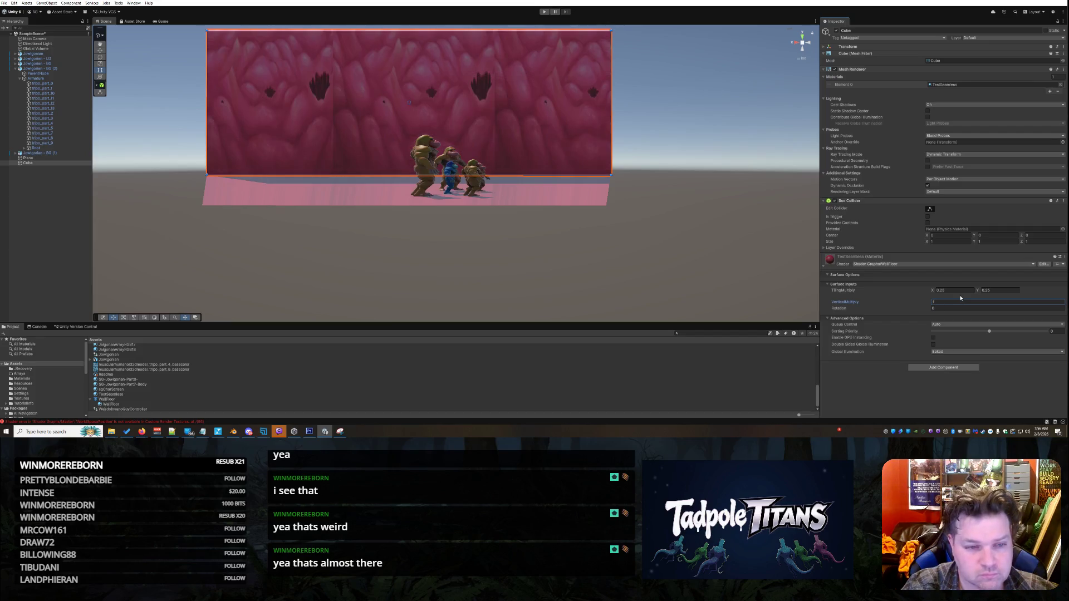
{"action": "key", "text": "BackSpace"}
{"action": "type", "text": "2"}
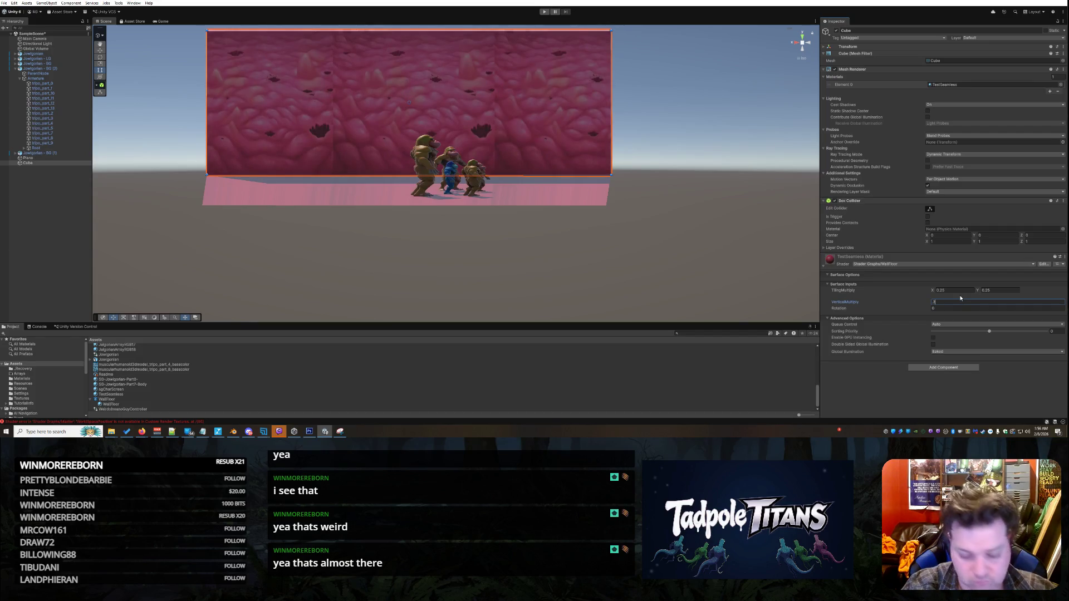
{"action": "type", "text": "5"}
{"action": "key", "text": "BackSpace"}
{"action": "type", "text": "6"}
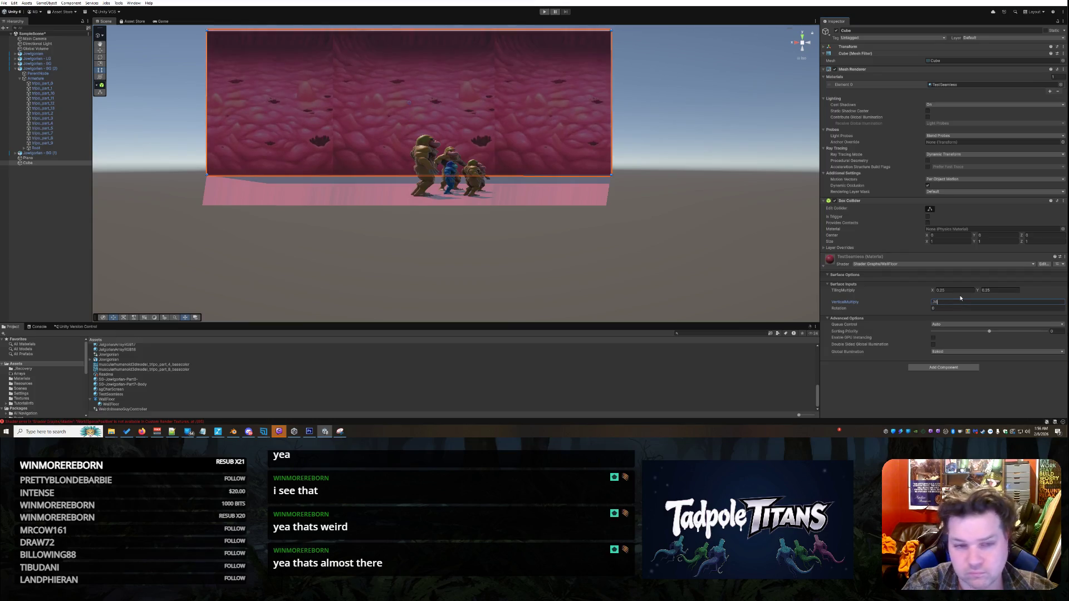
{"action": "key", "text": "BackSpace"}
{"action": "type", "text": "5"}
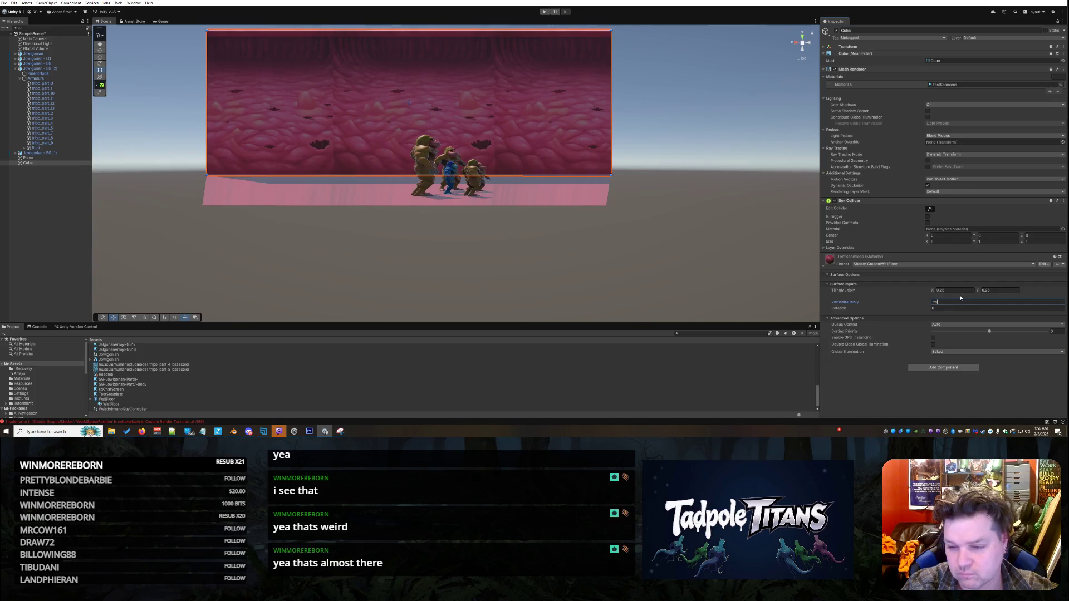
{"action": "key", "text": "BackSpace"}
{"action": "key", "text": "BackSpace"}
{"action": "type", "text": "5"}
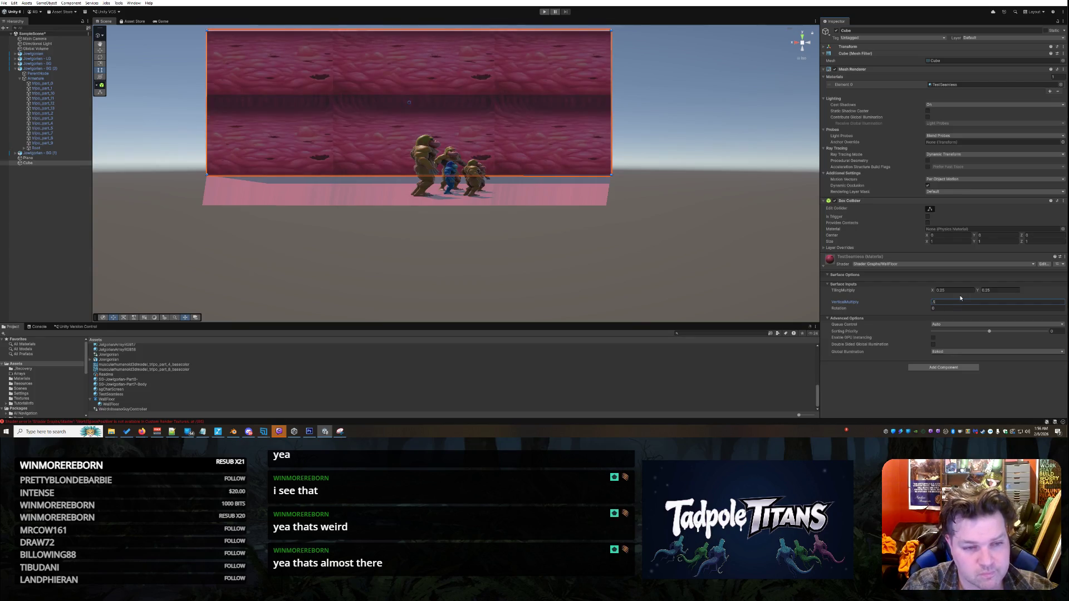
{"action": "key", "text": "BackSpace"}
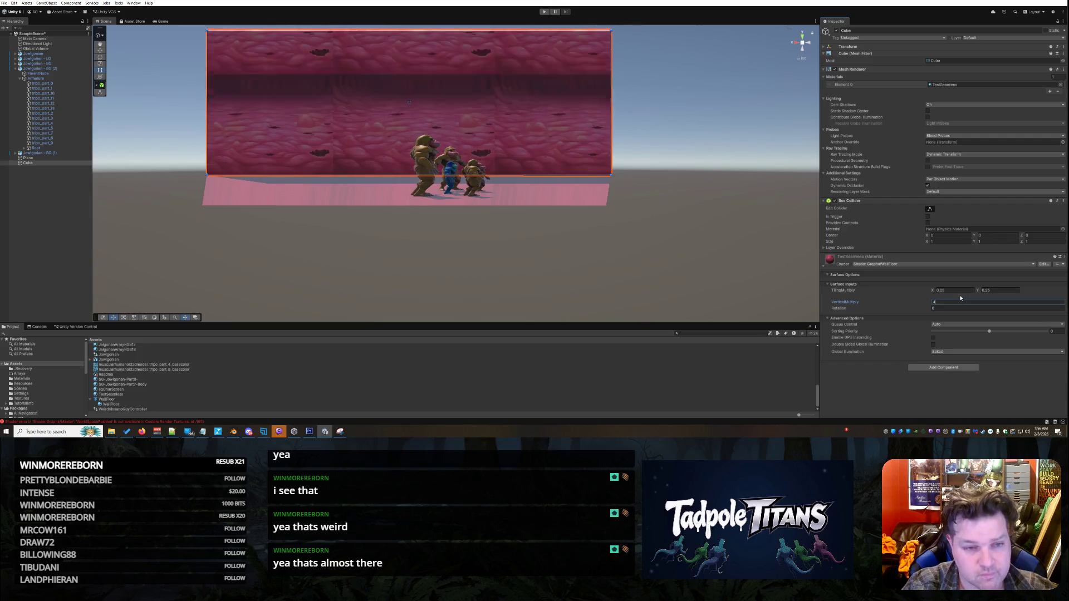
{"action": "type", "text": "2"}
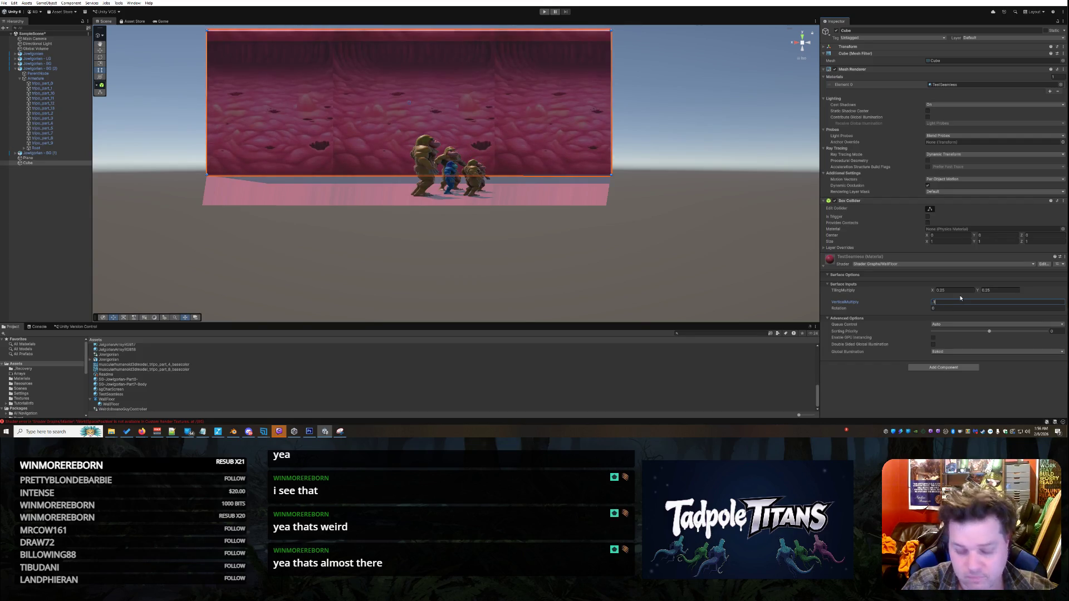
{"action": "type", "text": "3"}
{"action": "key", "text": "BackSpace"}
{"action": "type", "text": "25"}
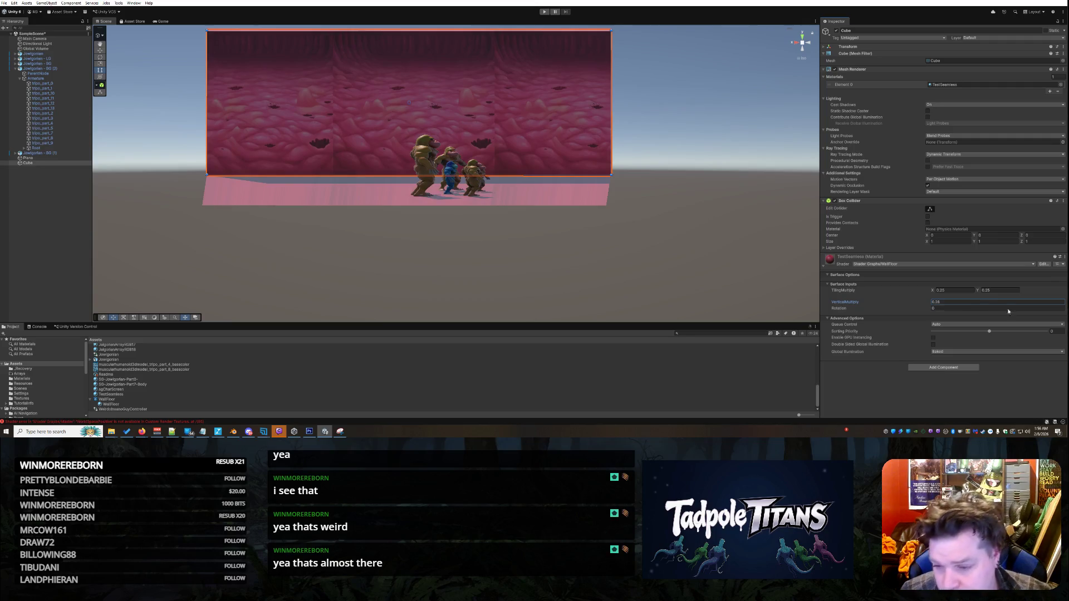
Try smaller horizontal and vertical tiling values, then check the wall in the scene and reselect it.
{"action": "left_click", "coordinate": [960, 288]}
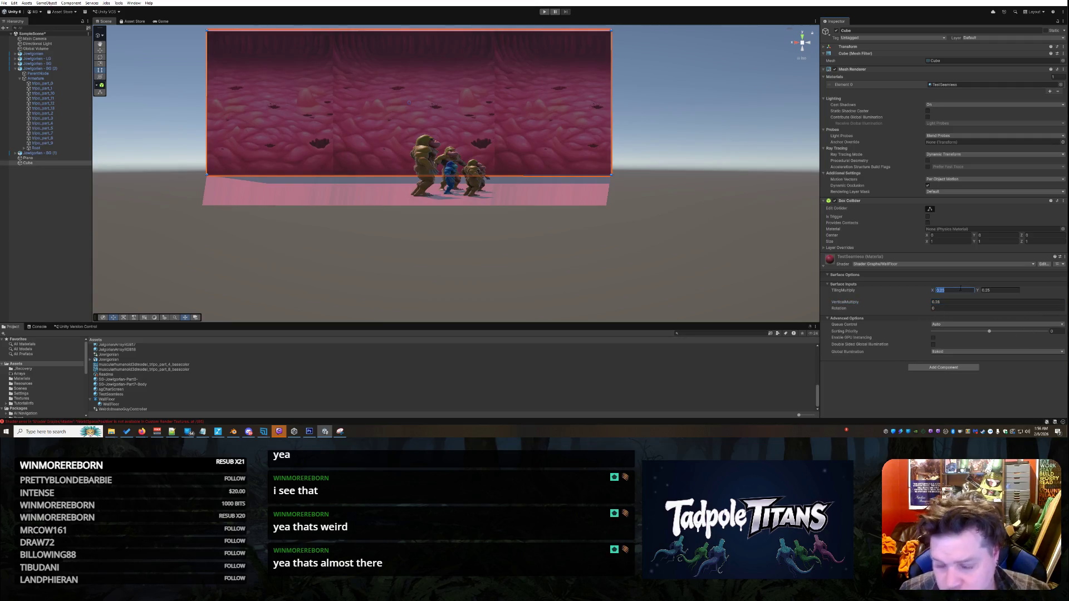
{"action": "type", "text": ".4"}
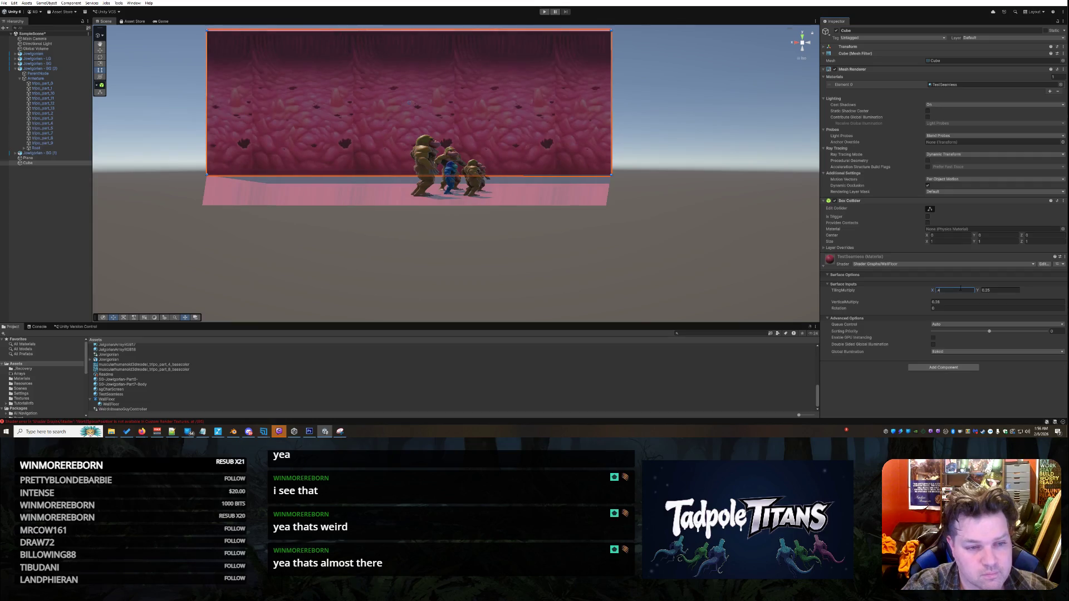
{"action": "key", "text": "BackSpace"}
{"action": "type", "text": "2"}
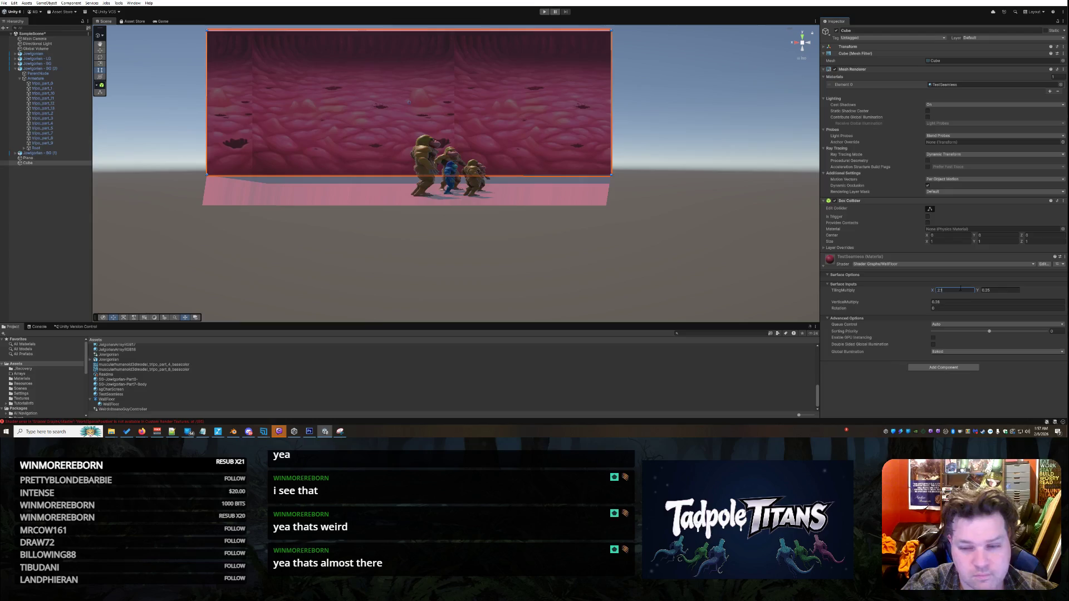
{"action": "key", "text": "BackSpace"}
{"action": "type", "text": "1"}
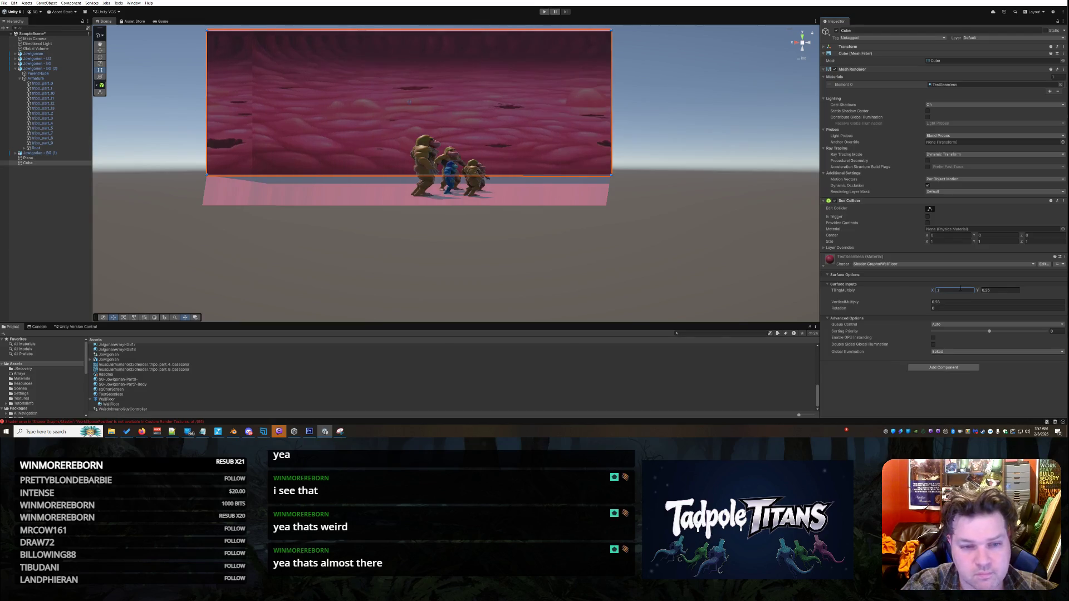
{"action": "type", "text": "0.1"}
{"action": "left_click", "coordinate": [1001, 290]}
{"action": "type", "text": "1"}
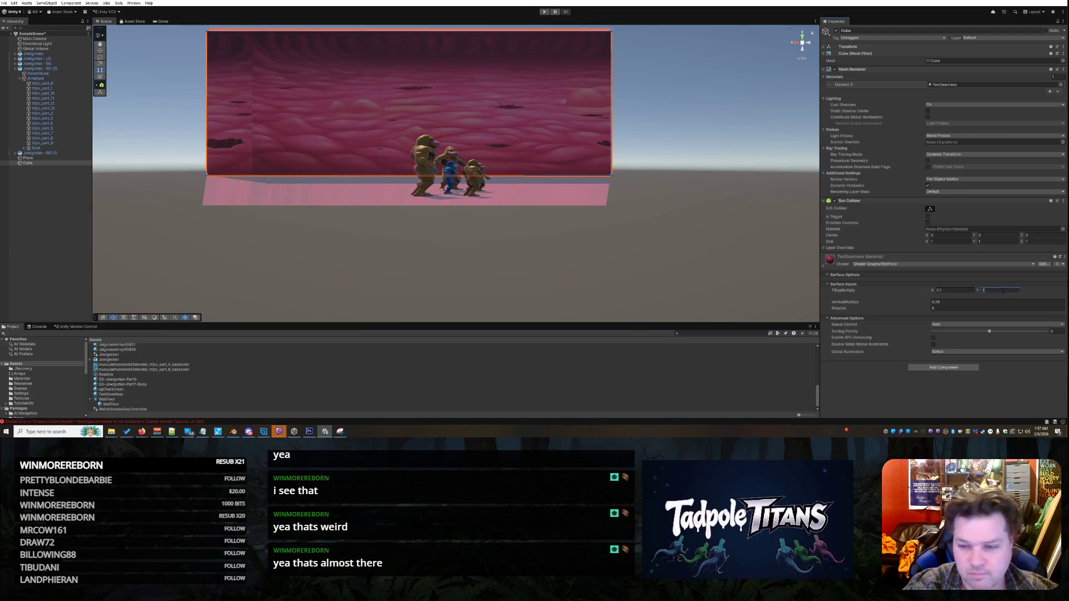
{"action": "left_click", "coordinate": [619, 285]}
{"action": "left_click_drag", "start_coordinate": [619, 285], "coordinate": [605, 287]}
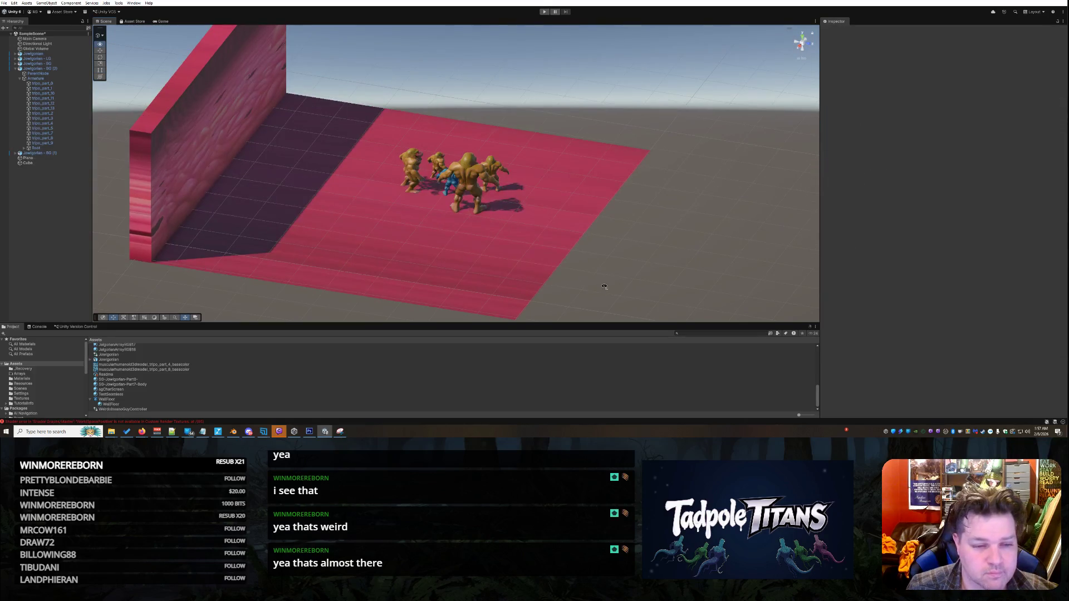
{"action": "left_click_drag", "start_coordinate": [481, 256], "coordinate": [424, 234]}
{"action": "left_click", "coordinate": [393, 84]}
Set the wall's TilingMultiply X and Y to about 0.089.
{"action": "left_click", "coordinate": [952, 290]}
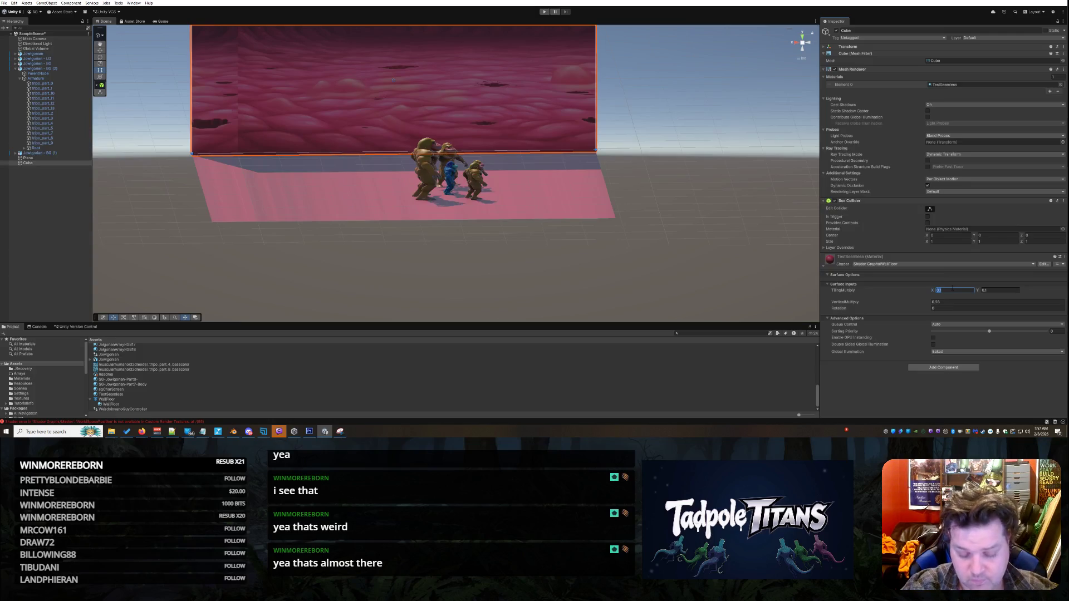
{"action": "type", "text": "0.5"}
{"action": "key", "text": "BackSpace"}
{"action": "type", "text": "9"}
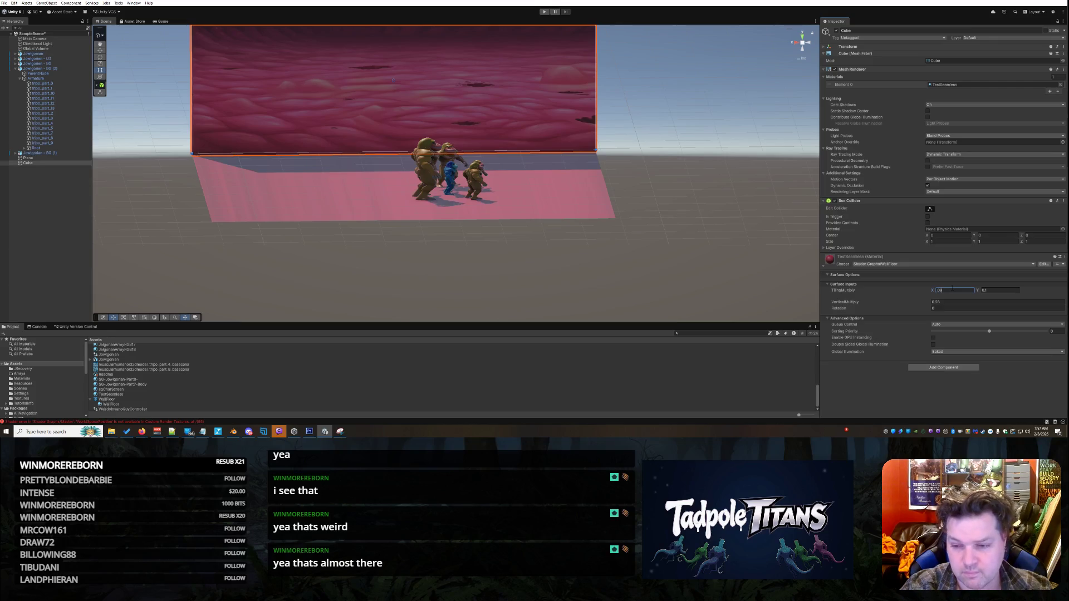
{"action": "type", "text": "9"}
{"action": "key", "text": "BackSpace"}
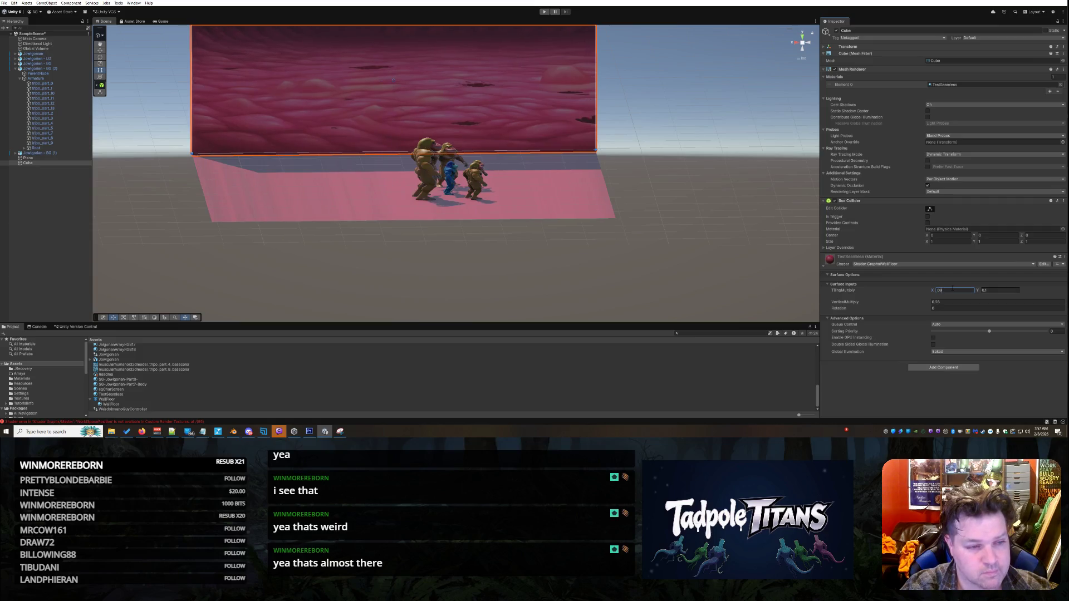
{"action": "key", "text": "BackSpace"}
{"action": "type", "text": "8"}
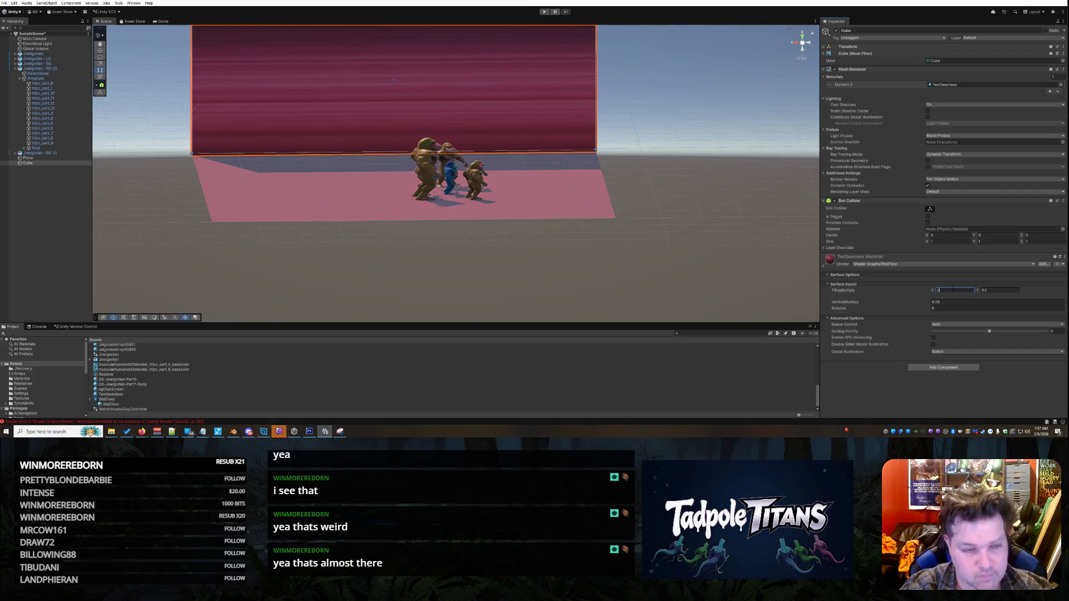
{"action": "type", "text": "3"}
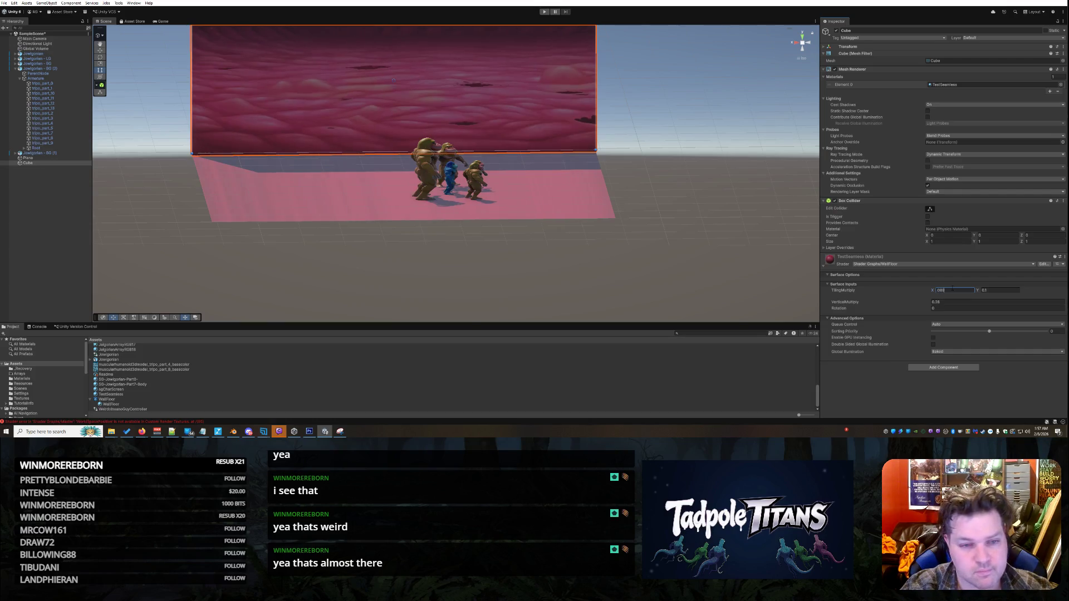
{"action": "key", "text": "Return"}
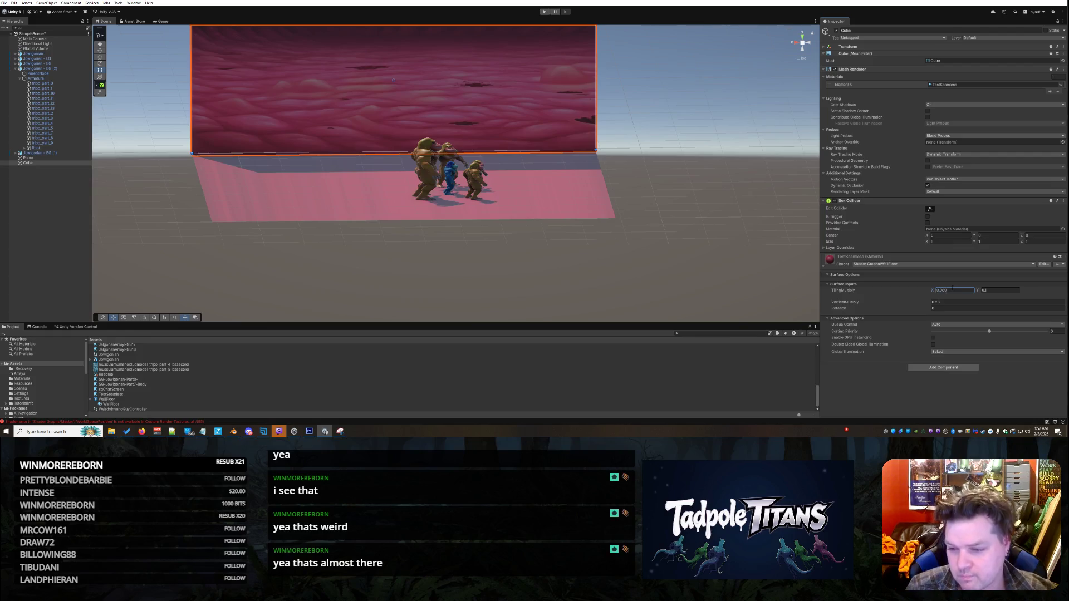
{"action": "left_click", "coordinate": [1001, 290]}
{"action": "type", "text": "088"}
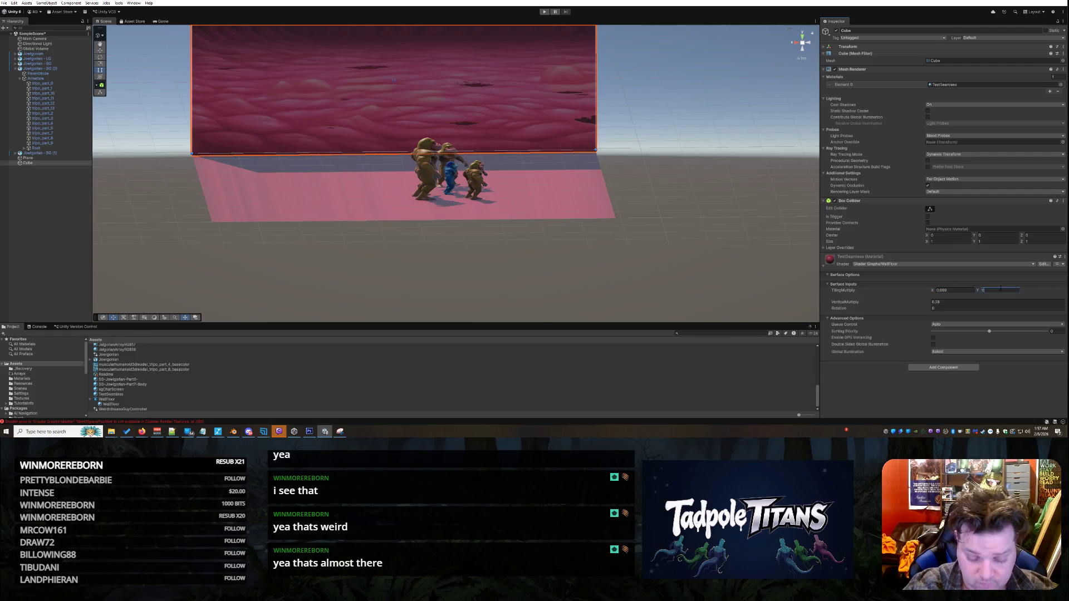
Settle the wall's VerticalMultiply at about 0.3.
{"action": "left_click", "coordinate": [945, 303]}
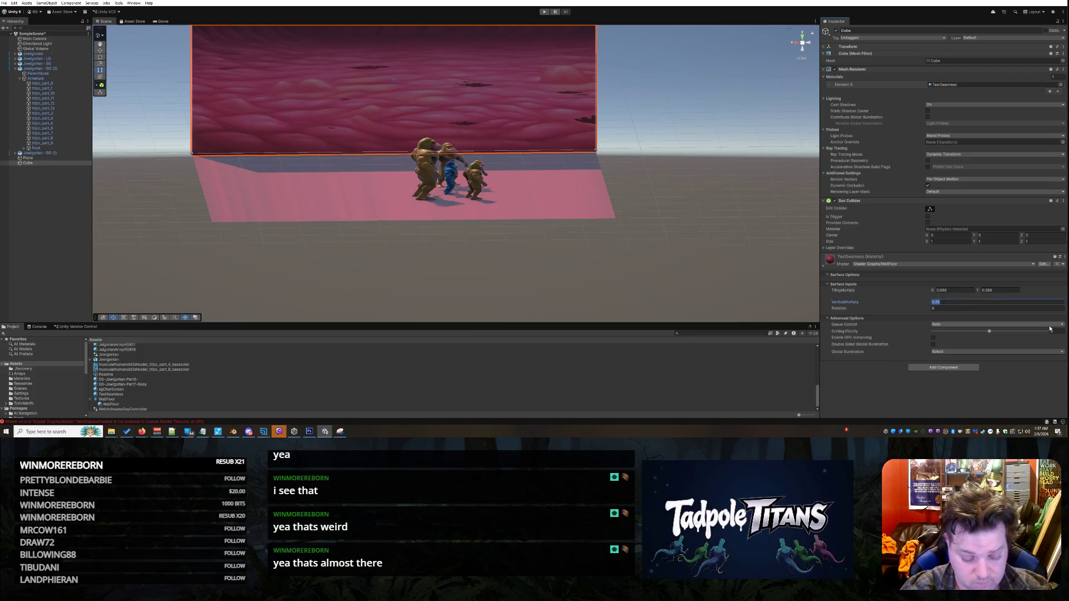
{"action": "type", "text": "1."}
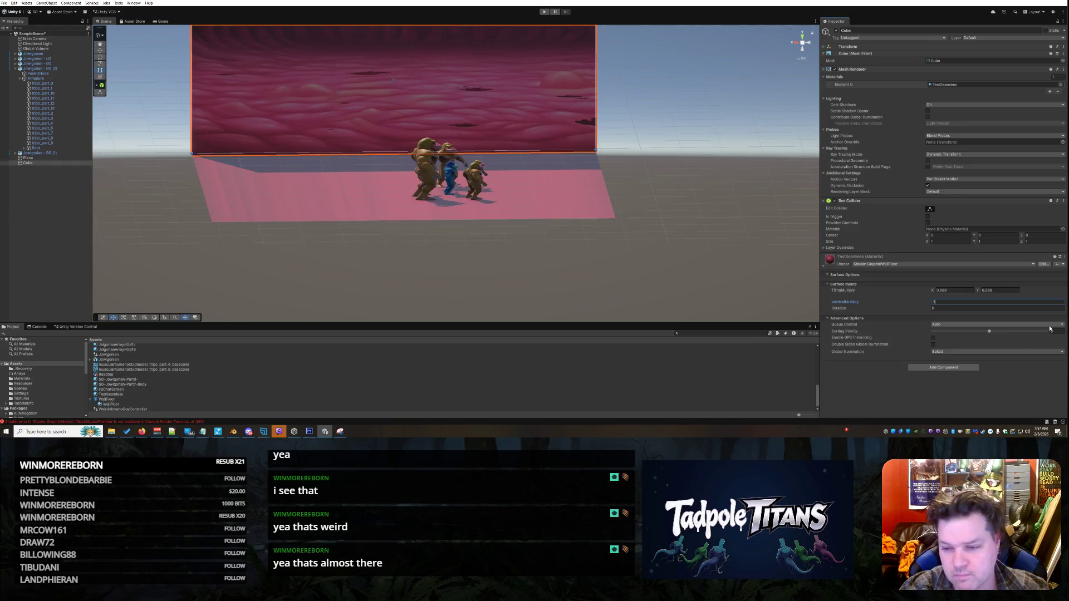
{"action": "type", "text": "5"}
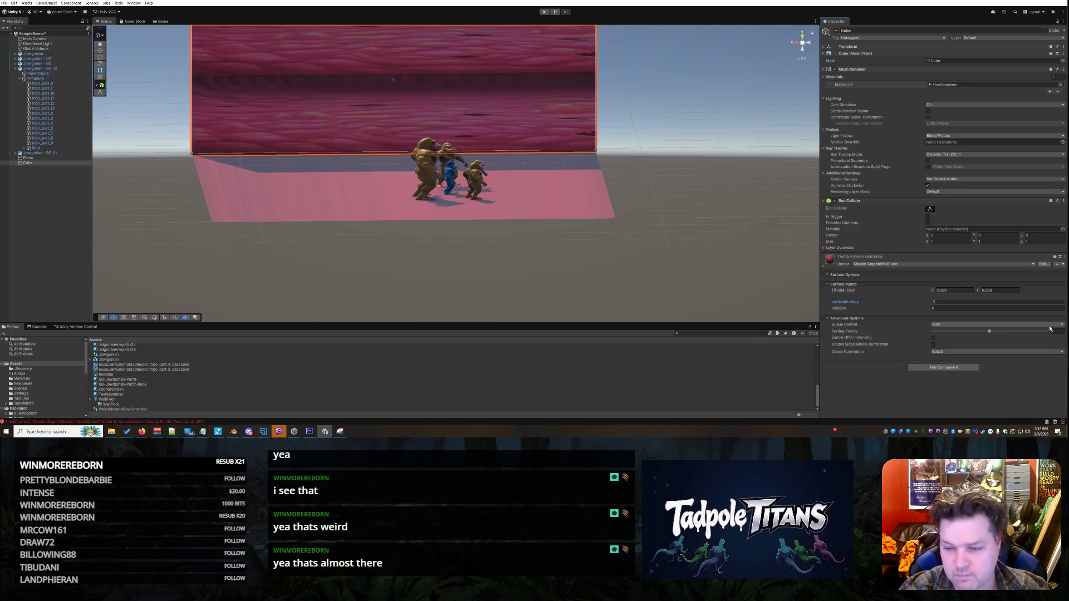
{"action": "key", "text": "BackSpace"}
{"action": "type", "text": "4"}
{"action": "key", "text": "BackSpace"}
{"action": "type", "text": "3"}
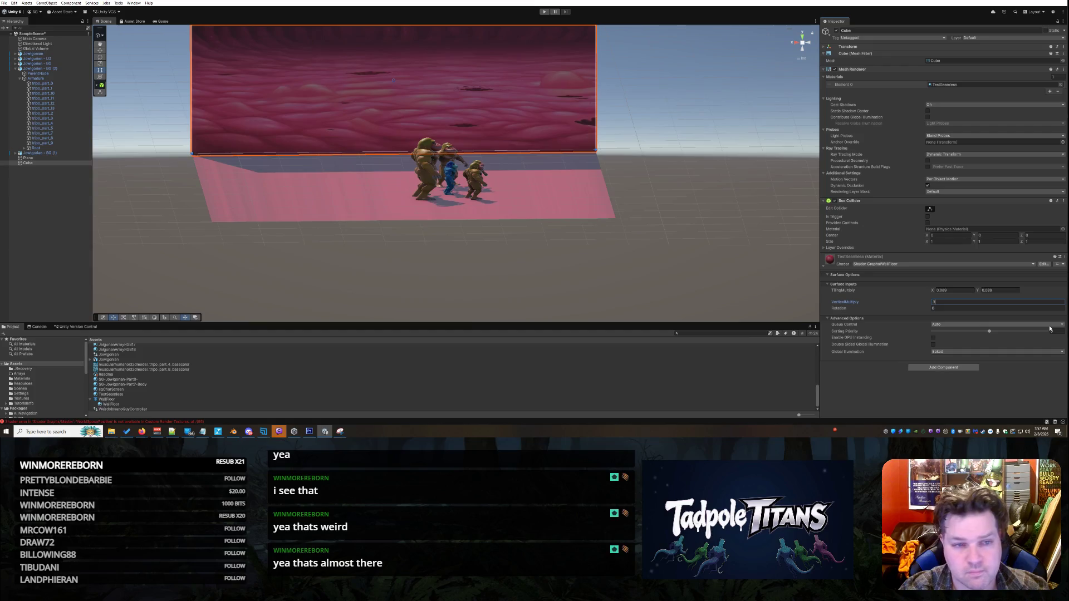
{"action": "key", "text": "BackSpace"}
{"action": "type", "text": "2"}
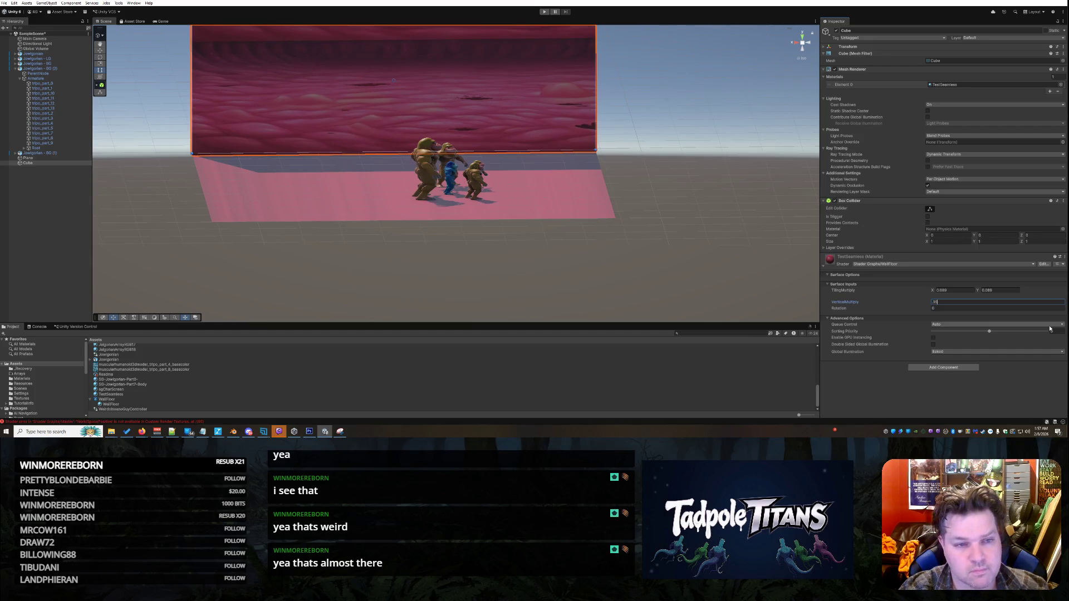
{"action": "key", "text": "BackSpace"}
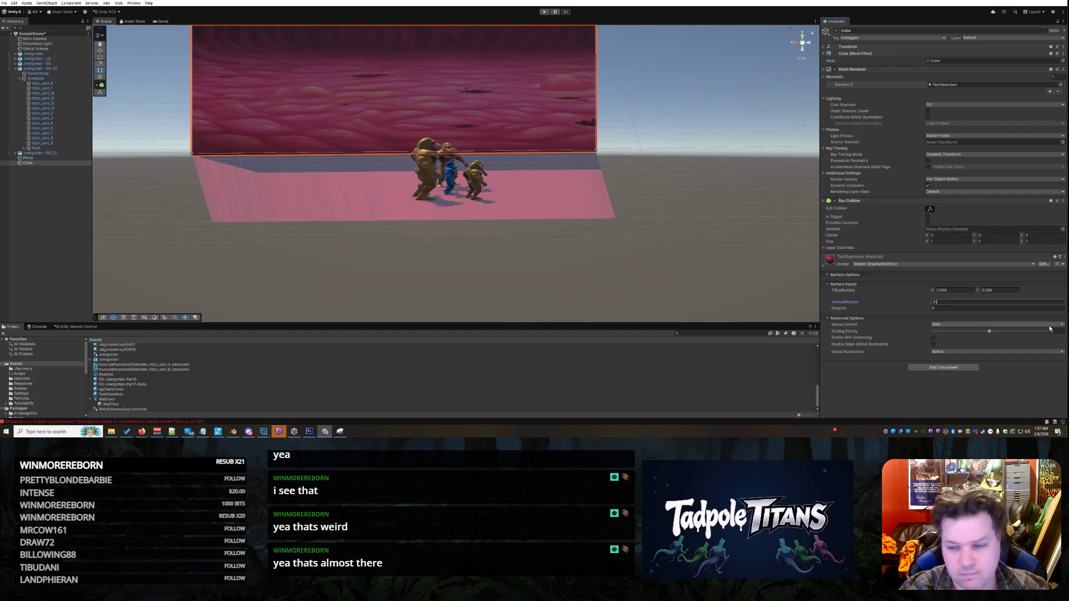
From a top-down view, select the Jowlgorian characters and move them toward the back wall.
{"action": "left_click", "coordinate": [625, 366]}
{"action": "mouse_move", "coordinate": [408, 251]}
{"action": "left_mouse_down"}
{"action": "mouse_move", "coordinate": [506, 274]}
{"action": "mouse_move", "coordinate": [592, 270]}
{"action": "mouse_move", "coordinate": [669, 253]}
{"action": "mouse_move", "coordinate": [666, 232]}
{"action": "left_mouse_up"}
{"action": "left_click_drag", "start_coordinate": [465, 283], "coordinate": [255, 260]}
{"action": "left_click_drag", "start_coordinate": [392, 277], "coordinate": [390, 234]}
{"action": "left_click_drag", "start_coordinate": [389, 123], "coordinate": [525, 217]}
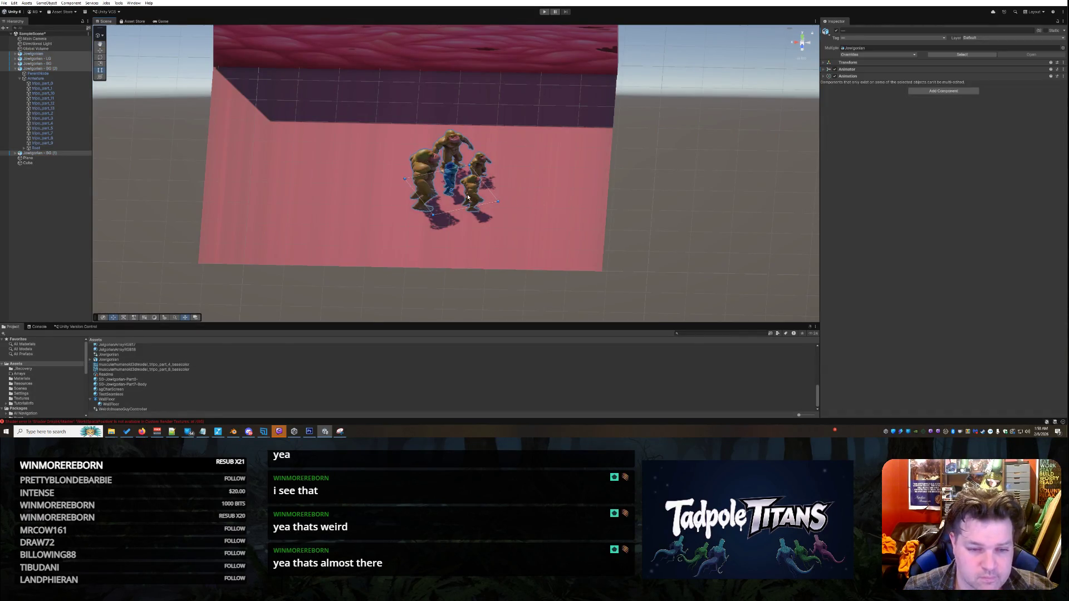
{"action": "left_click", "coordinate": [16, 69]}
{"action": "left_click", "coordinate": [100, 50]}
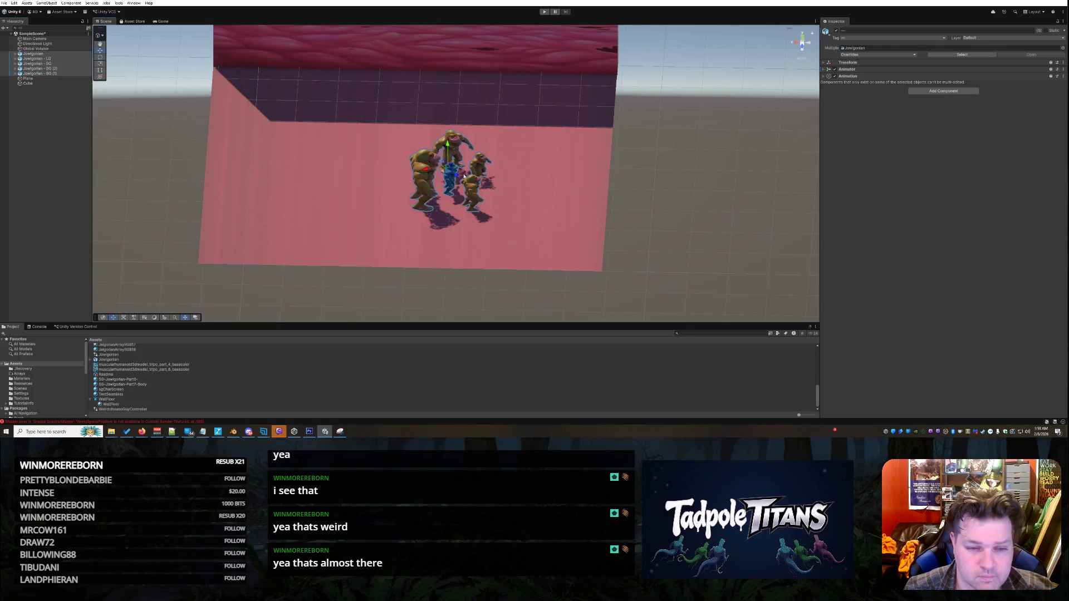
{"action": "left_click_drag", "start_coordinate": [457, 174], "coordinate": [415, 132]}
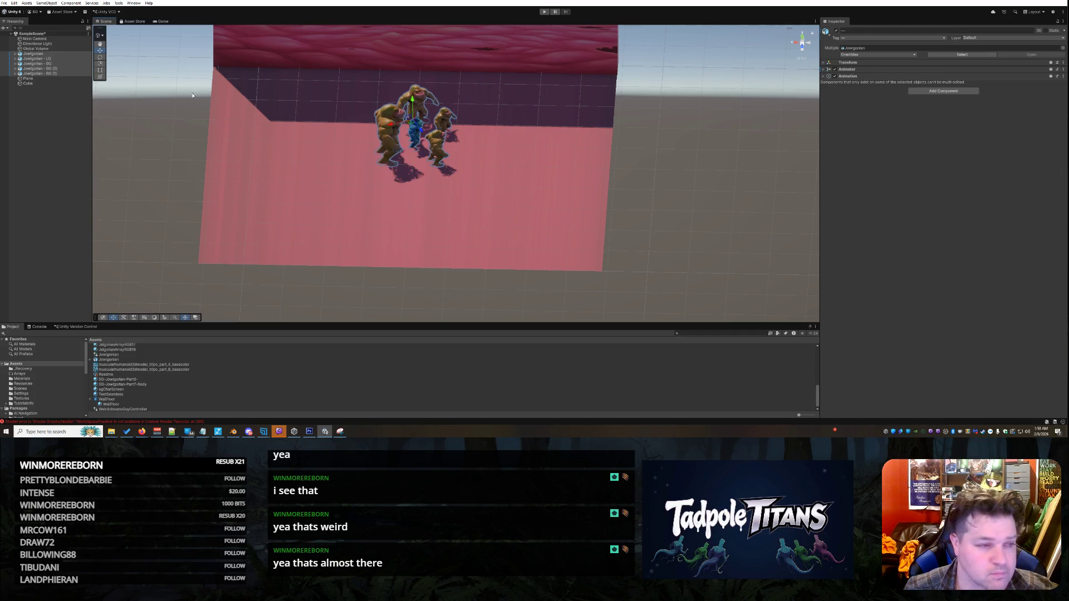
Rotate the characters to face the front of the arena and view them from the front.
{"action": "left_click", "coordinate": [100, 57]}
{"action": "left_click_drag", "start_coordinate": [416, 133], "coordinate": [344, 114]}
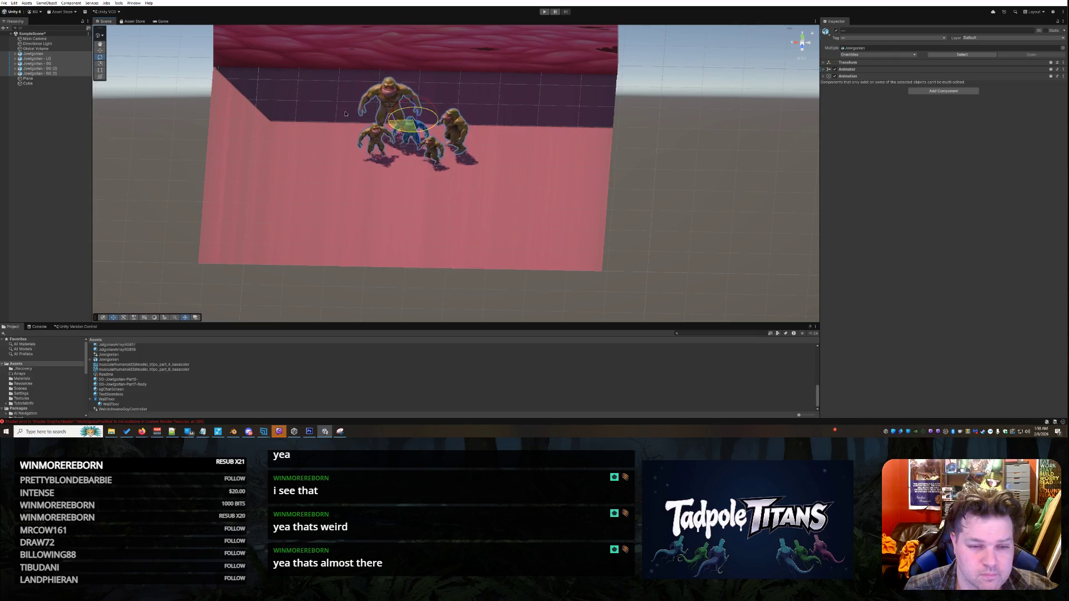
{"action": "left_click", "coordinate": [650, 219]}
{"action": "scroll", "coordinate": [644, 206], "scroll_direction": "up", "scroll_amount": 3}
{"action": "left_click_drag", "start_coordinate": [663, 189], "coordinate": [563, 39]}
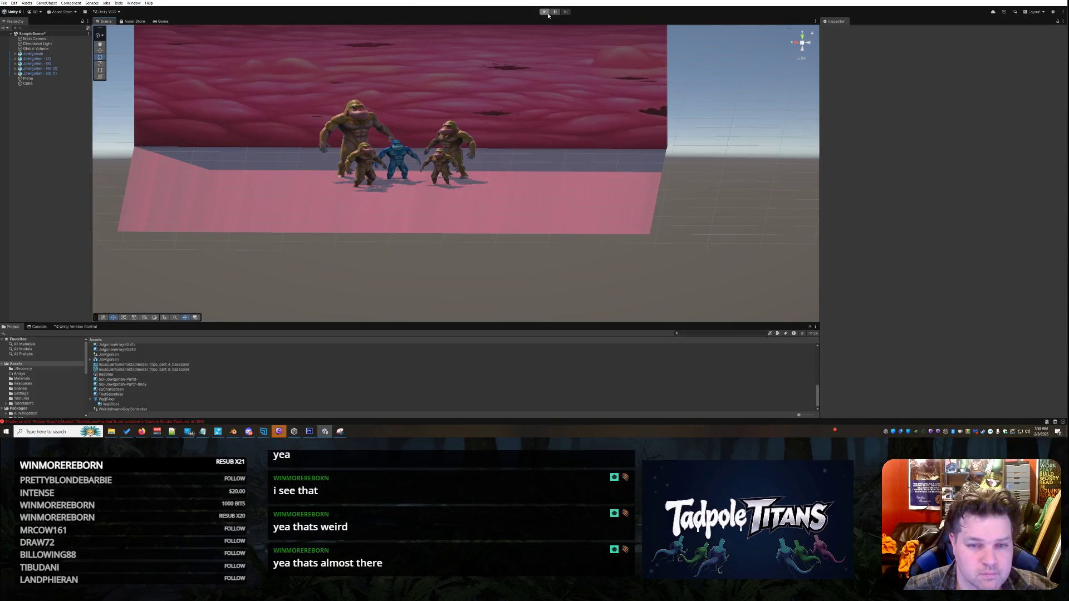
Start the game and watch it in the Scene view.
{"action": "left_click", "coordinate": [546, 11]}
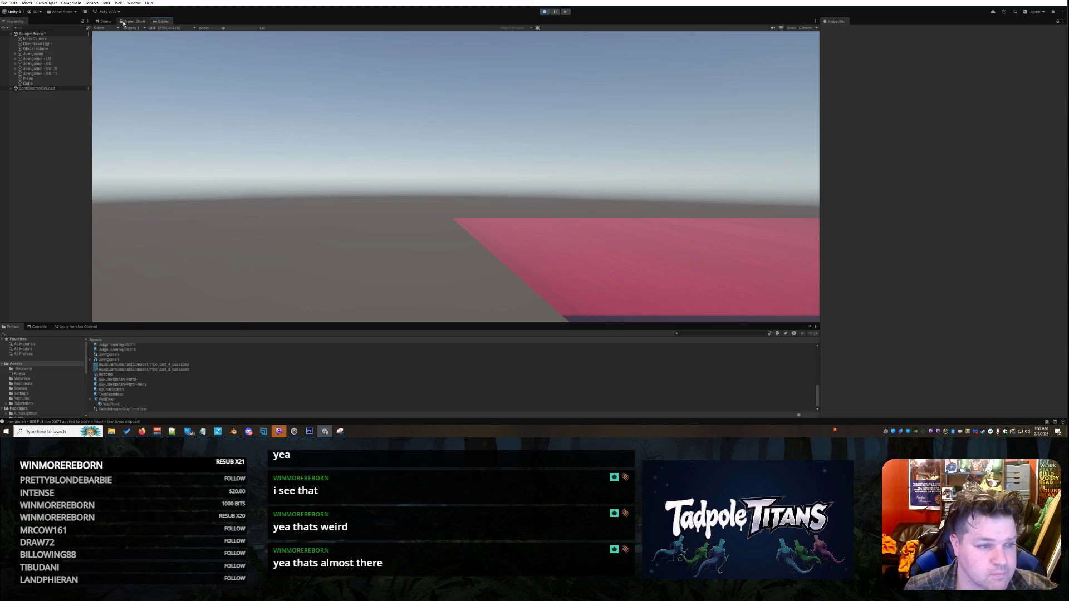
{"action": "left_click", "coordinate": [105, 21]}
{"action": "scroll", "coordinate": [339, 129], "scroll_direction": "down", "scroll_amount": 2}
Orbit and zoom around the five apes in front of the fleshy pink back wall.
{"action": "mouse_move", "coordinate": [293, 156]}
{"action": "left_mouse_down"}
{"action": "mouse_move", "coordinate": [306, 182]}
{"action": "mouse_move", "coordinate": [270, 154]}
{"action": "mouse_move", "coordinate": [301, 193]}
{"action": "mouse_move", "coordinate": [469, 219]}
{"action": "left_mouse_up"}
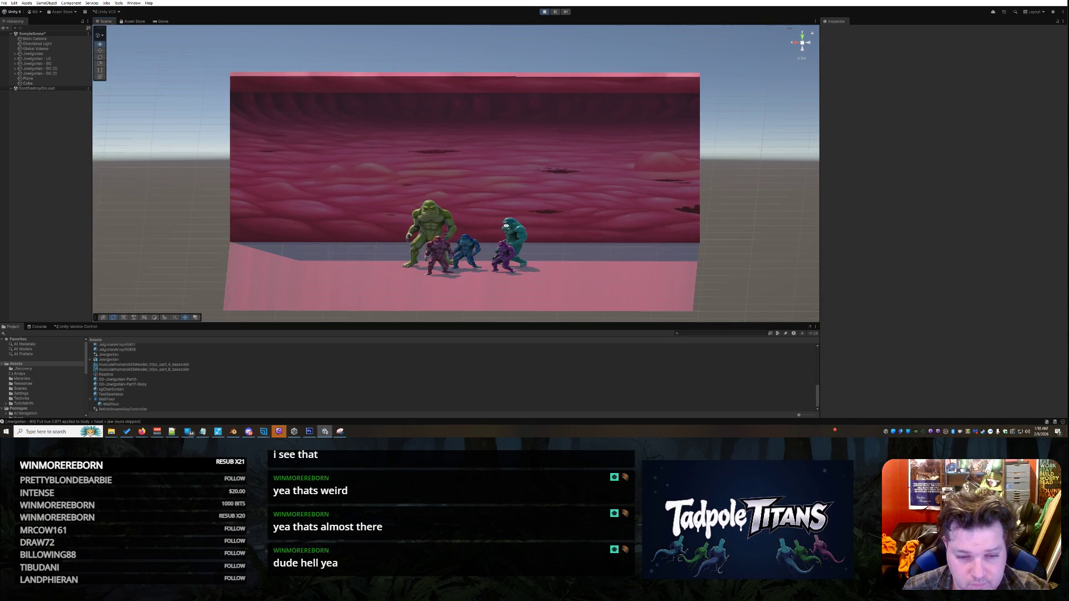
{"action": "scroll", "coordinate": [576, 212], "scroll_direction": "up", "scroll_amount": 5}
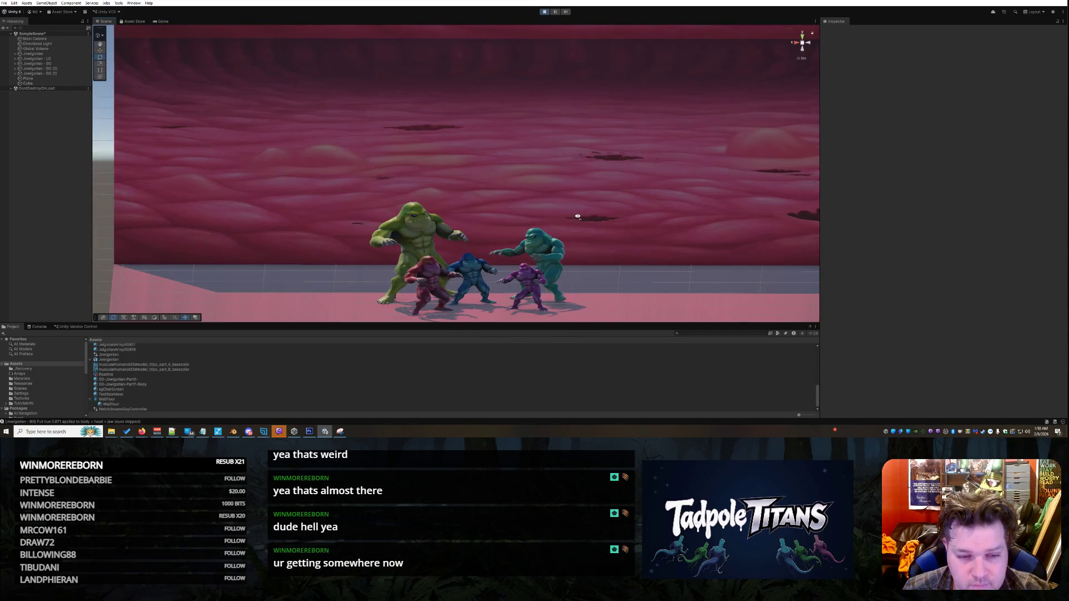
{"action": "left_click_drag", "start_coordinate": [596, 226], "coordinate": [694, 202]}
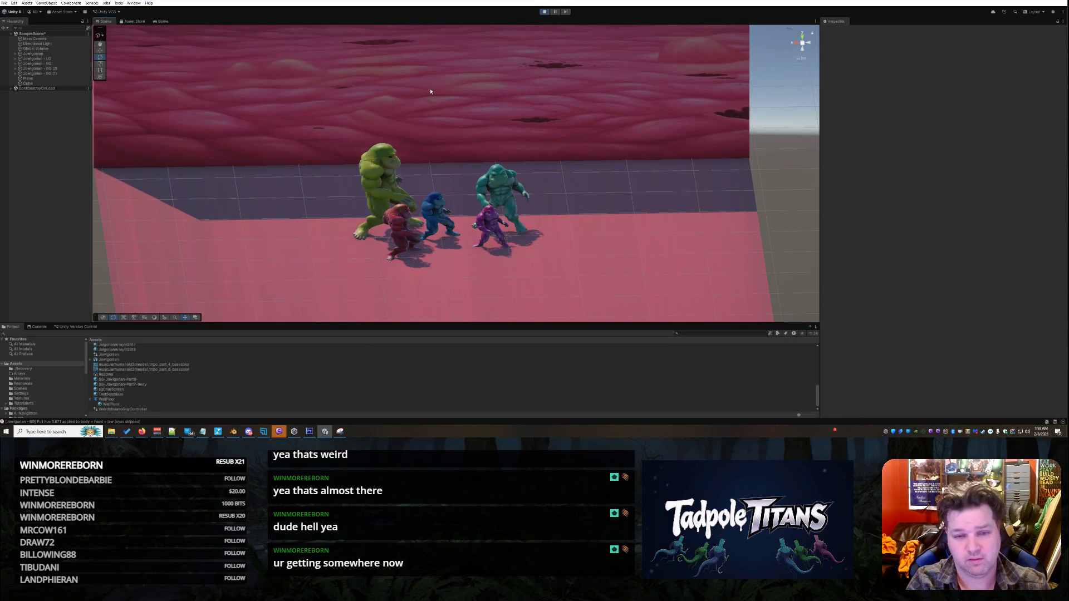
{"action": "scroll", "coordinate": [541, 139], "scroll_direction": "down", "scroll_amount": 5}
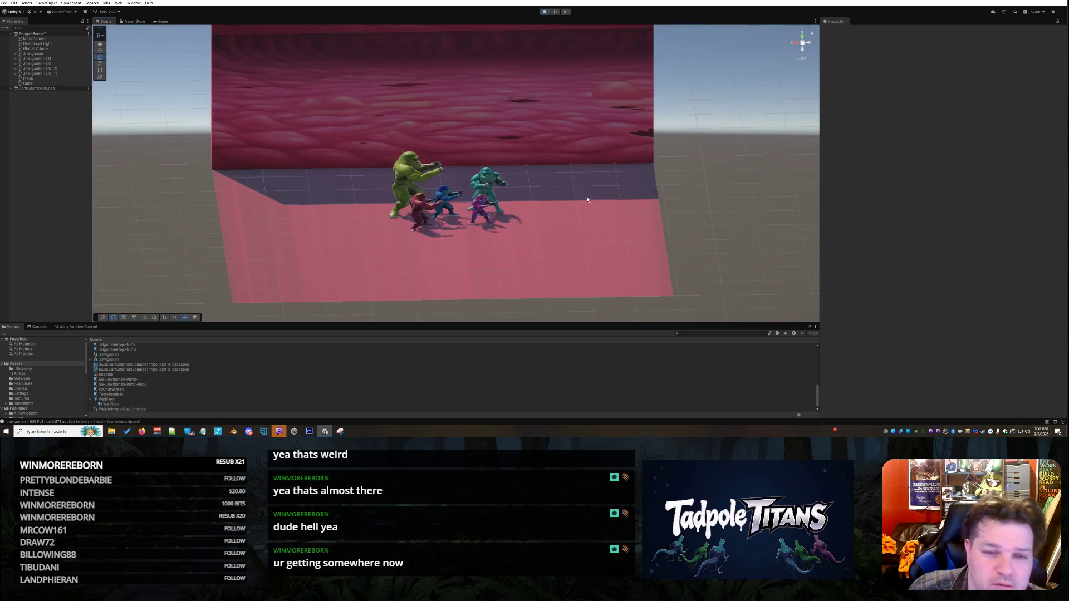
{"action": "left_click_drag", "start_coordinate": [582, 186], "coordinate": [321, 172]}
{"action": "mouse_move", "coordinate": [566, 225]}
{"action": "left_mouse_down"}
{"action": "mouse_move", "coordinate": [573, 279]}
{"action": "mouse_move", "coordinate": [657, 229]}
{"action": "mouse_move", "coordinate": [601, 222]}
{"action": "left_mouse_up"}
{"action": "left_click_drag", "start_coordinate": [562, 261], "coordinate": [521, 217]}
Set the back wall's VerticalMultiply, trying 0.328, 0.37 and 0.38 before settling on 0.35.
{"action": "left_click", "coordinate": [521, 122]}
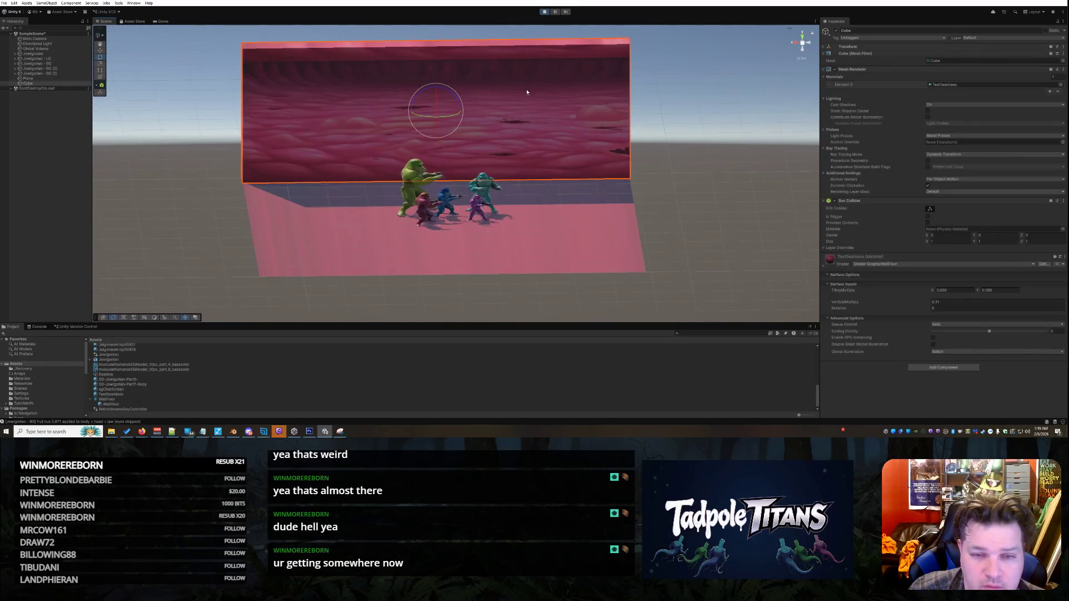
{"action": "left_click", "coordinate": [962, 302]}
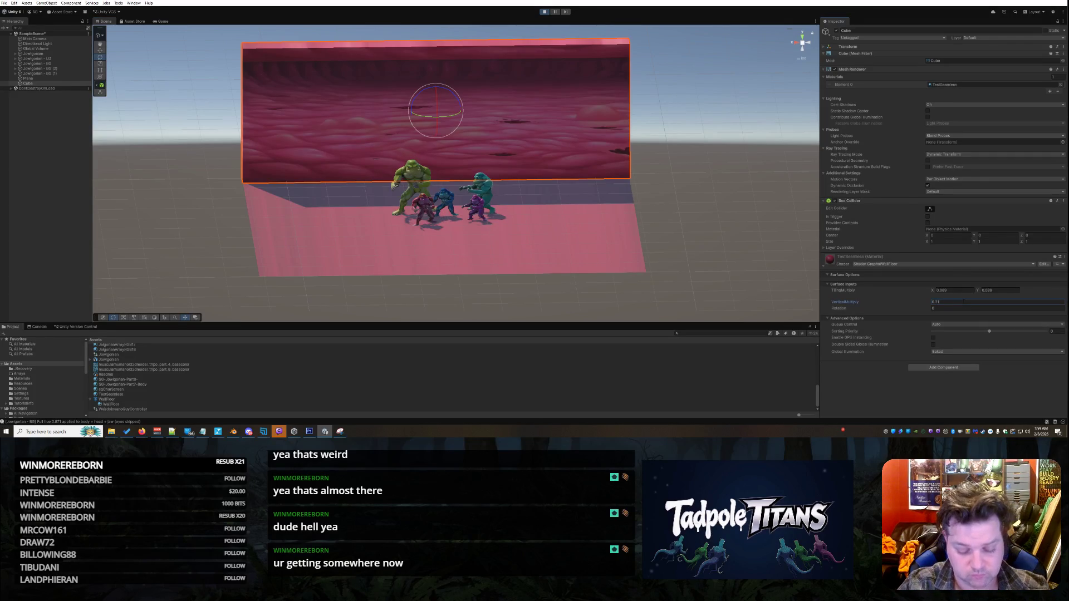
{"action": "type", "text": "28"}
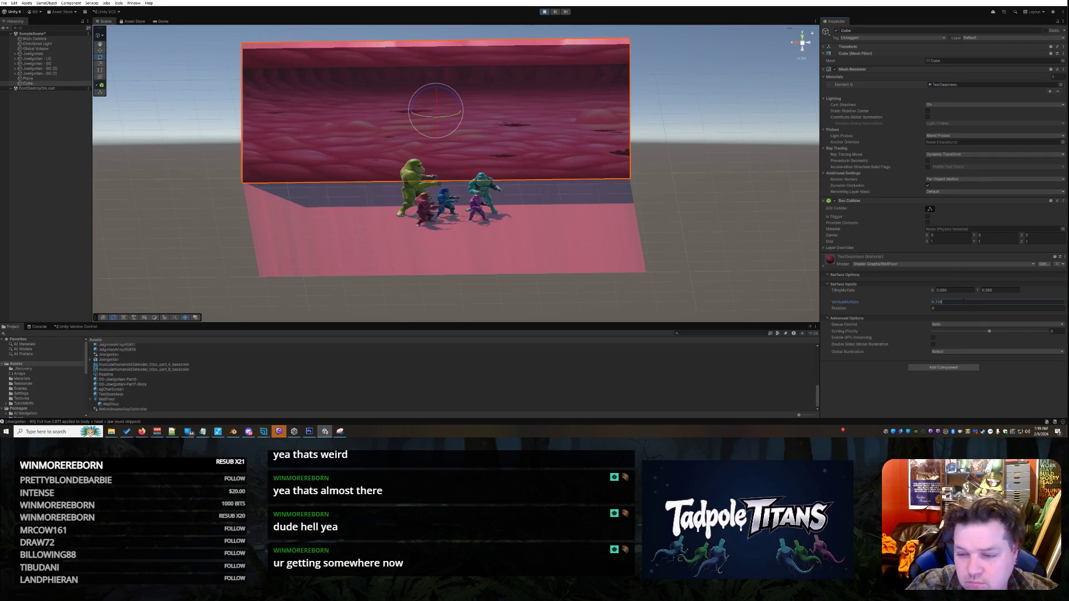
{"action": "key", "text": "BackSpace"}
{"action": "key", "text": "BackSpace"}
{"action": "type", "text": "2"}
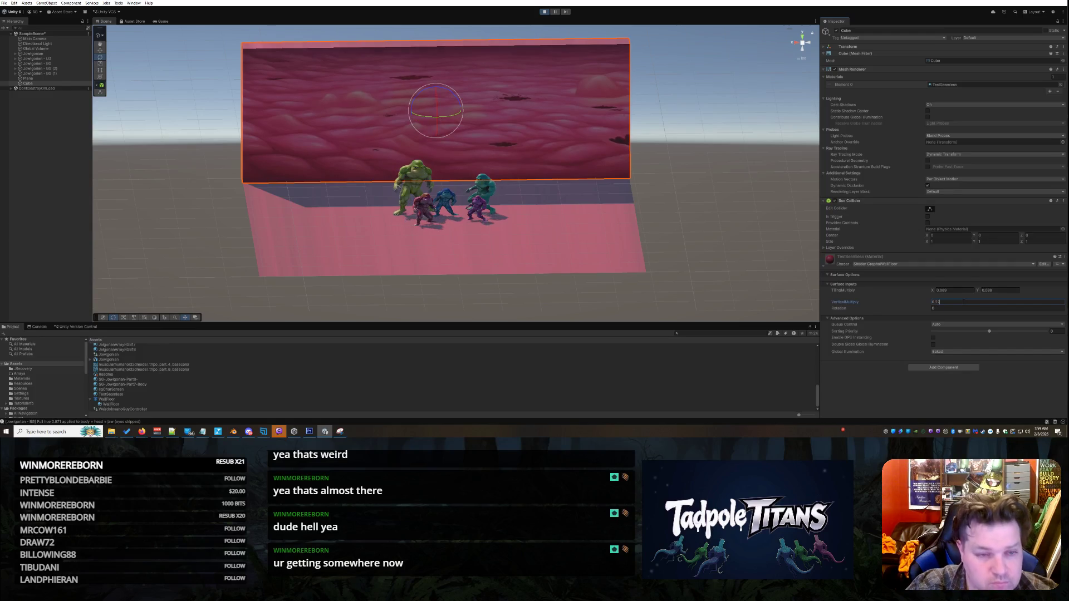
{"action": "key", "text": "BackSpace"}
{"action": "type", "text": "7"}
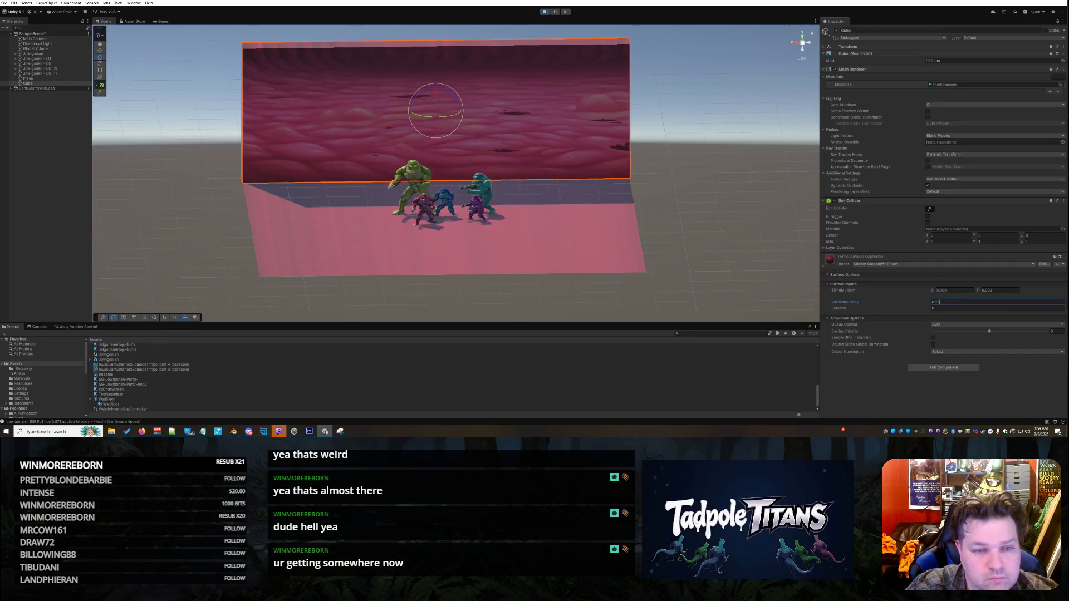
{"action": "key", "text": "BackSpace"}
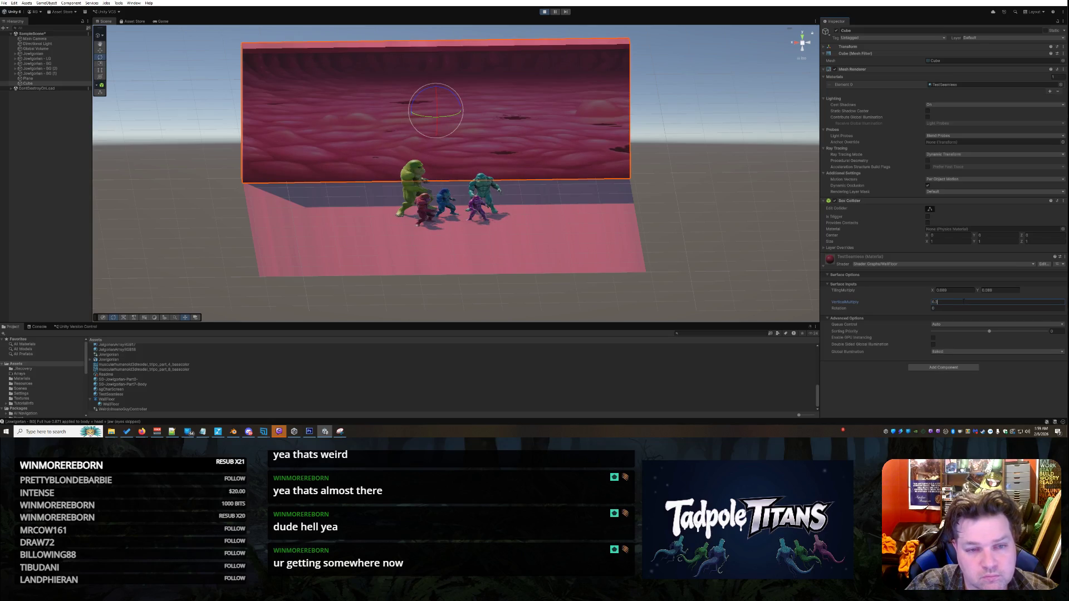
{"action": "type", "text": "8"}
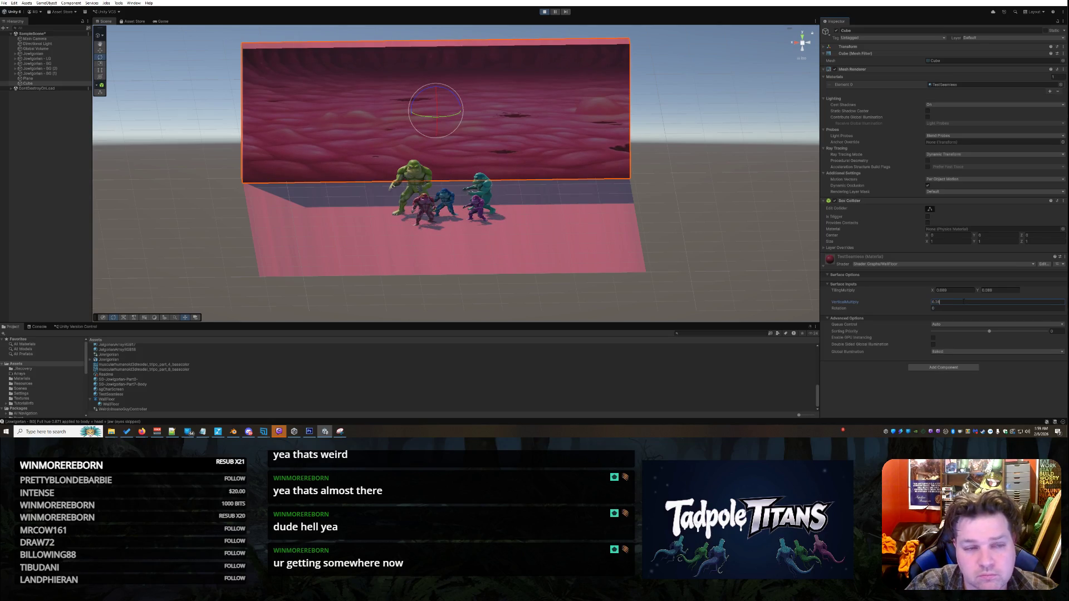
{"action": "key", "text": "BackSpace"}
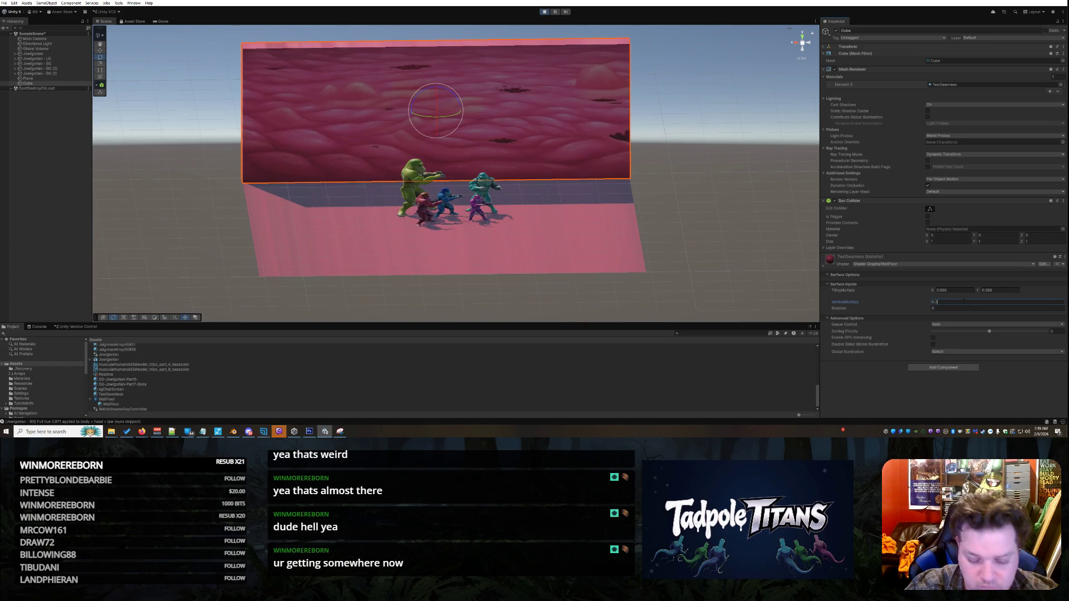
{"action": "type", "text": "5"}
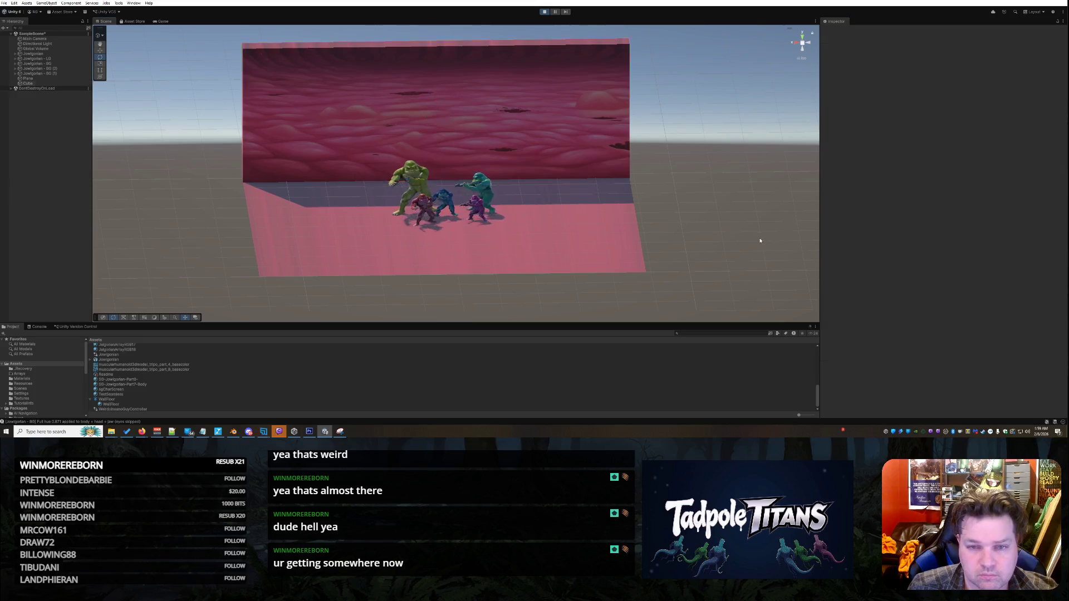
{"action": "left_click", "coordinate": [721, 231]}
{"action": "mouse_move", "coordinate": [738, 257]}
{"action": "left_mouse_down"}
{"action": "mouse_move", "coordinate": [707, 191]}
{"action": "mouse_move", "coordinate": [612, 202]}
{"action": "mouse_move", "coordinate": [417, 195]}
{"action": "left_mouse_up"}
{"action": "mouse_move", "coordinate": [594, 209]}
{"action": "left_mouse_down"}
{"action": "mouse_move", "coordinate": [693, 215]}
{"action": "mouse_move", "coordinate": [640, 139]}
{"action": "mouse_move", "coordinate": [573, 168]}
{"action": "left_mouse_up"}
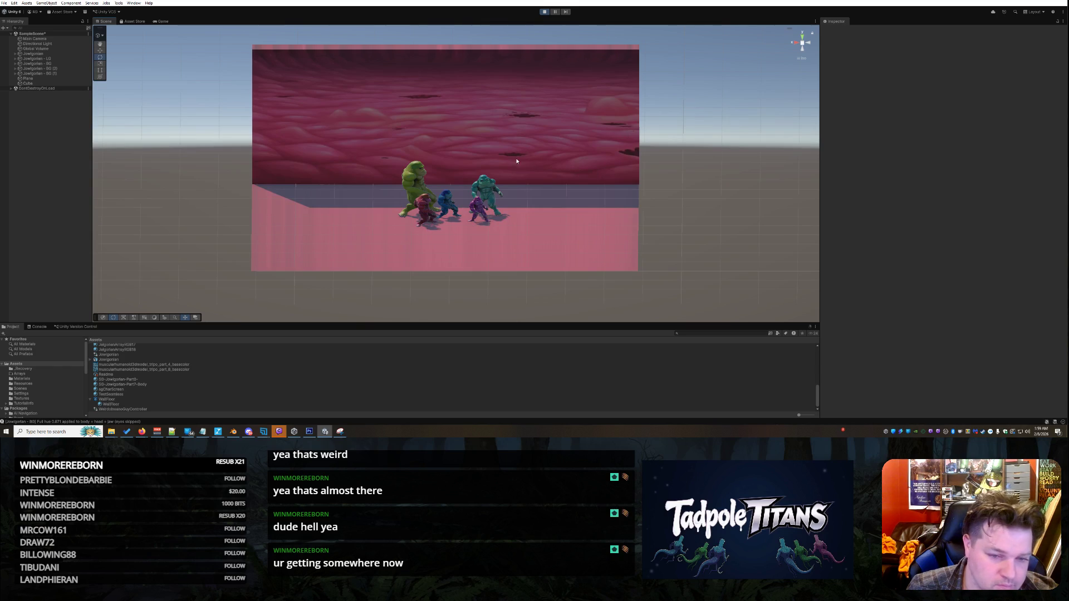
{"action": "scroll", "coordinate": [555, 180], "scroll_direction": "up", "scroll_amount": 3}
{"action": "scroll", "coordinate": [560, 180], "scroll_direction": "up", "scroll_amount": 1}
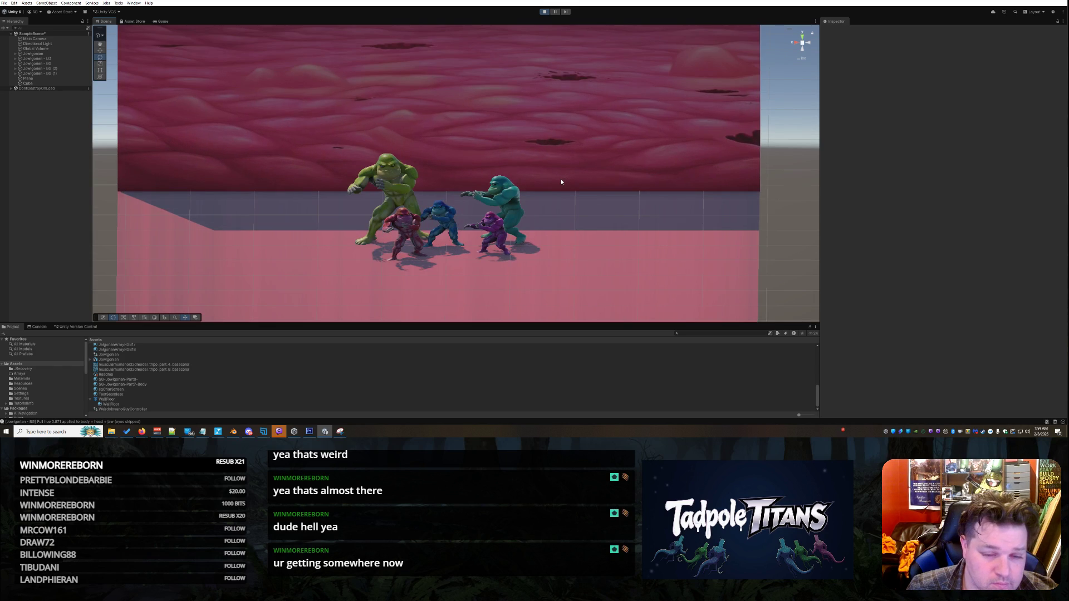
{"action": "scroll", "coordinate": [561, 181], "scroll_direction": "down", "scroll_amount": 2}
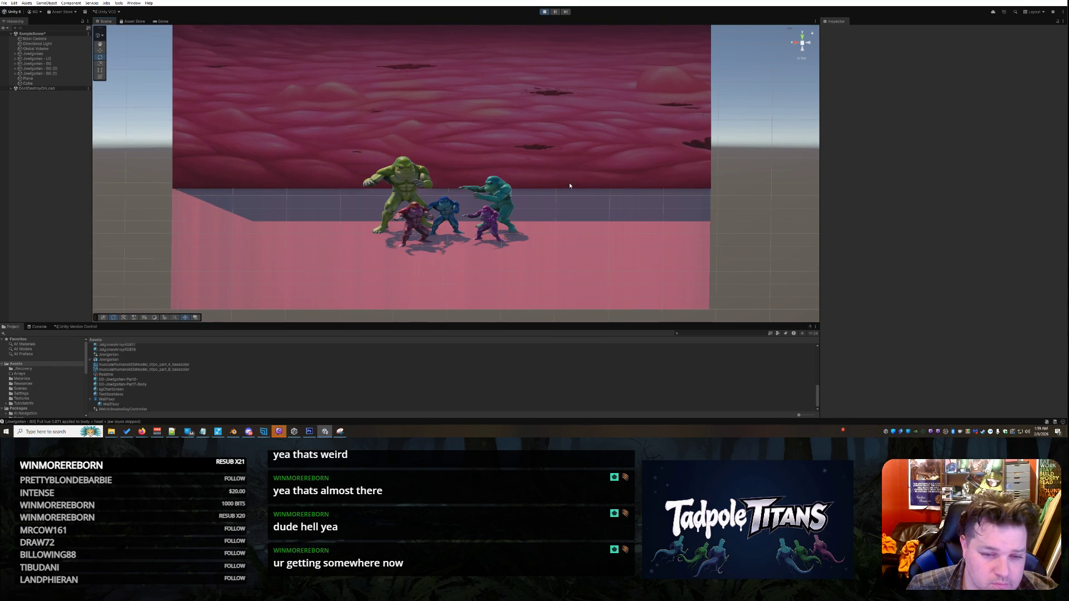
{"action": "scroll", "coordinate": [569, 185], "scroll_direction": "down", "scroll_amount": 2}
{"action": "mouse_move", "coordinate": [569, 185]}
{"action": "left_mouse_down"}
{"action": "mouse_move", "coordinate": [619, 220]}
{"action": "mouse_move", "coordinate": [592, 205]}
{"action": "mouse_move", "coordinate": [394, 206]}
{"action": "mouse_move", "coordinate": [556, 188]}
{"action": "left_mouse_up"}
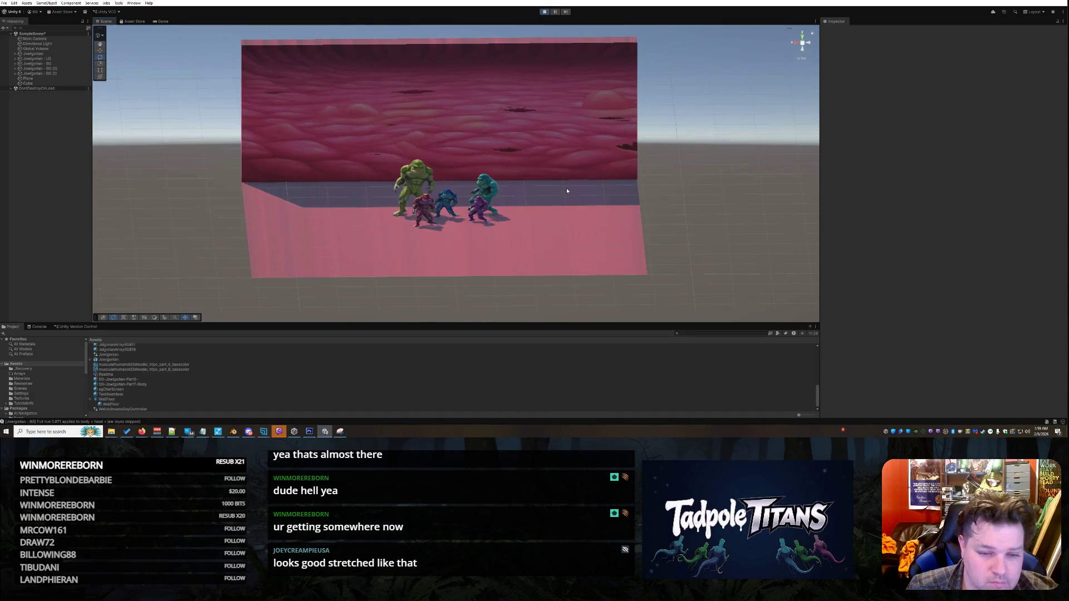
{"action": "scroll", "coordinate": [566, 192], "scroll_direction": "up", "scroll_amount": 3}
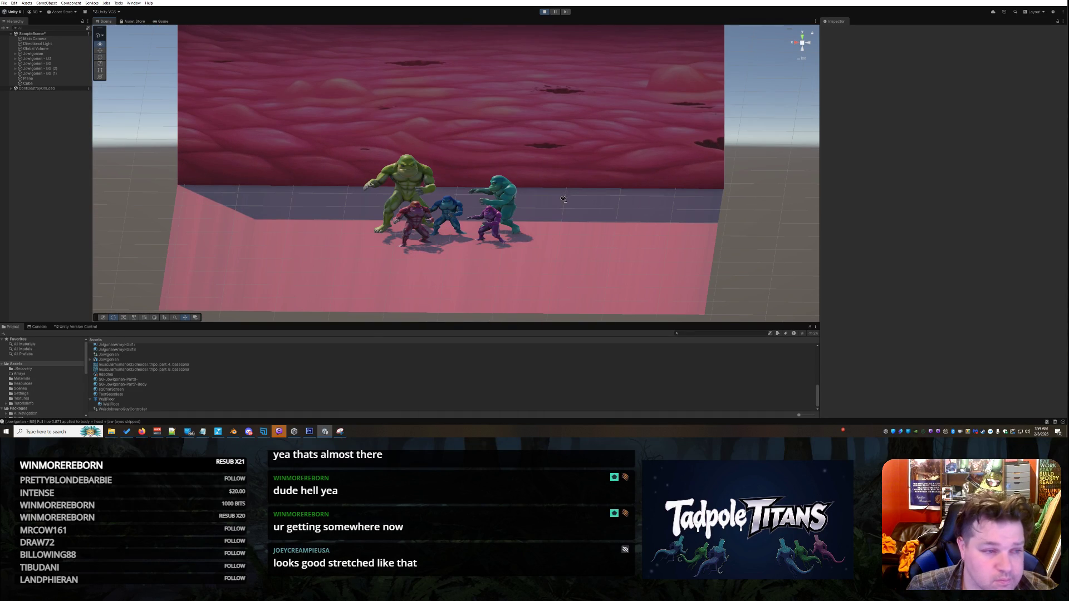
{"action": "scroll", "coordinate": [256, 57], "scroll_direction": "down", "scroll_amount": 3}
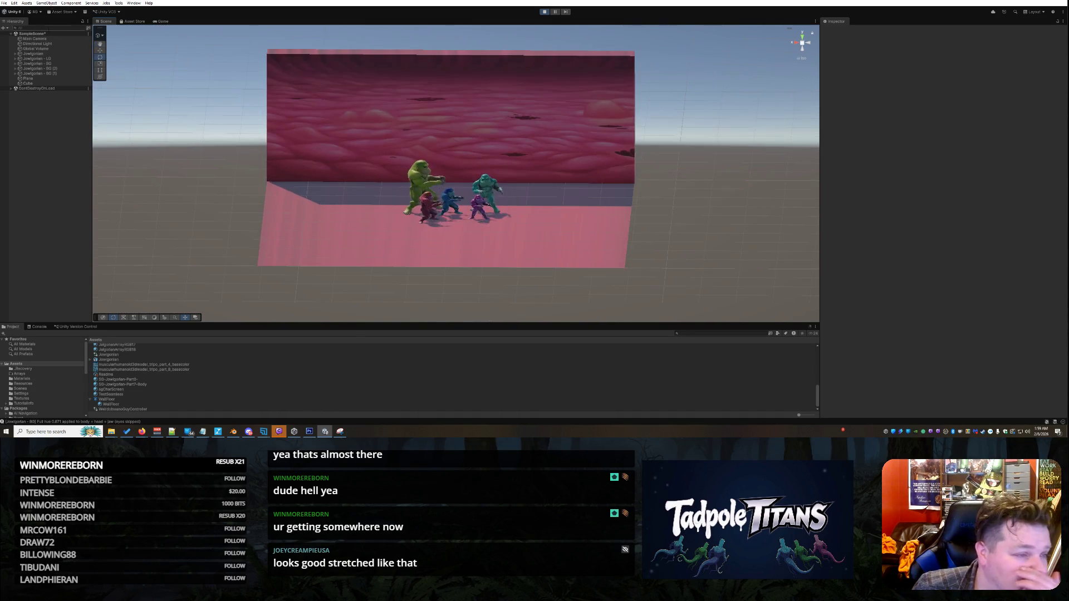
Stop play, rotate the Directional Light to a new angle, then run the game again.
{"action": "left_click", "coordinate": [42, 44]}
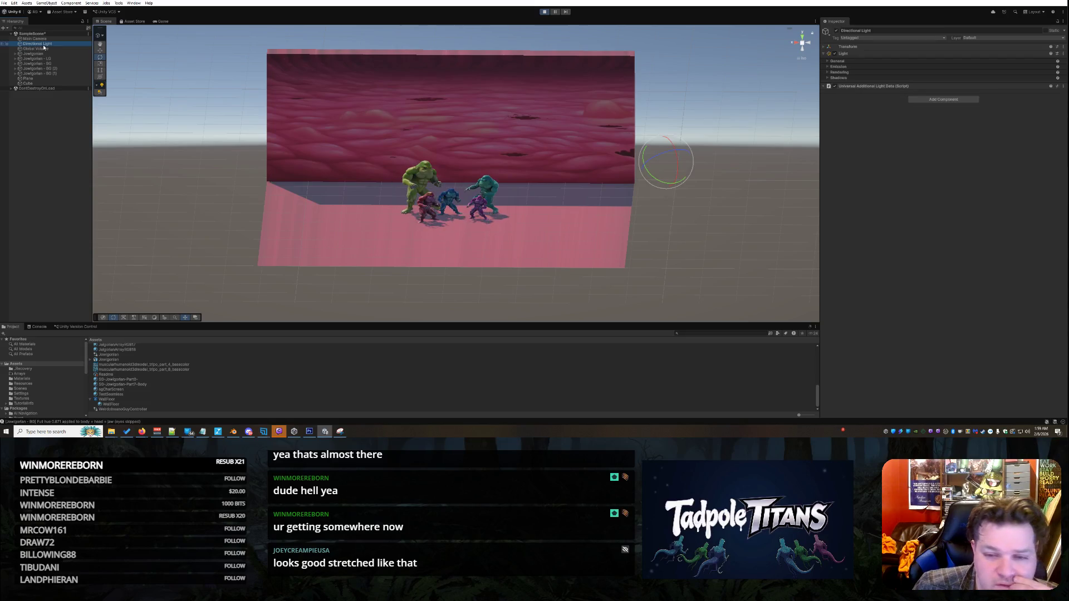
{"action": "left_click", "coordinate": [546, 11]}
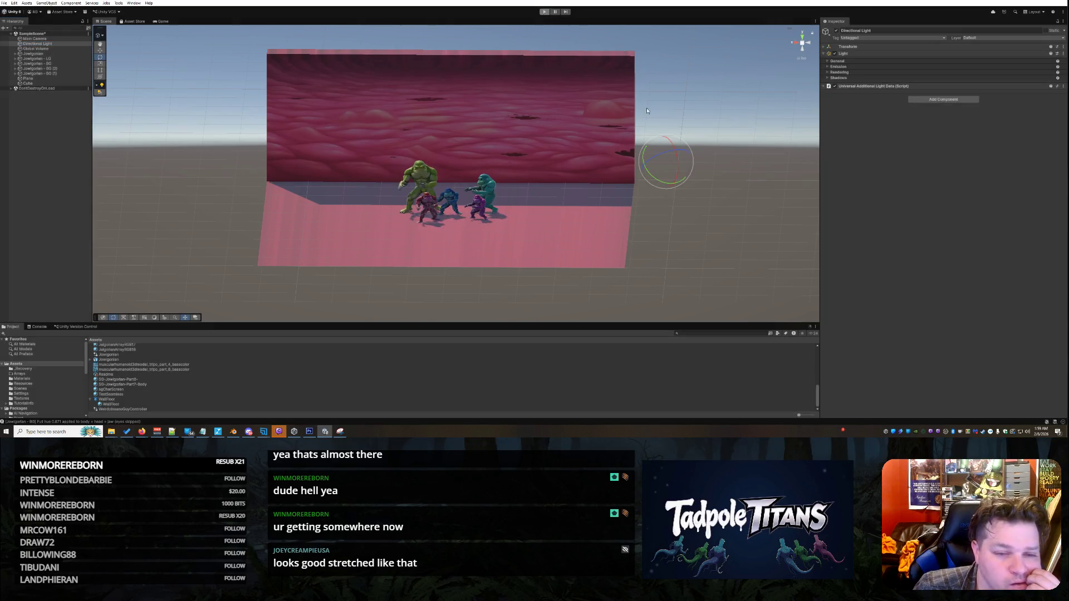
{"action": "scroll", "coordinate": [600, 208], "scroll_direction": "up", "scroll_amount": 2}
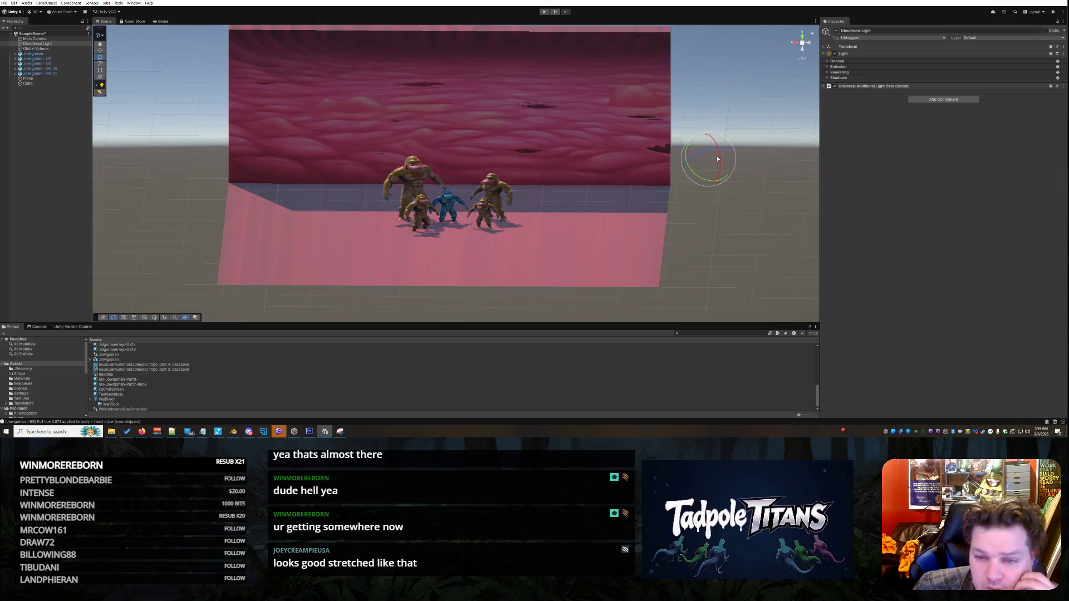
{"action": "mouse_move", "coordinate": [716, 150]}
{"action": "left_mouse_down"}
{"action": "mouse_move", "coordinate": [684, 162]}
{"action": "mouse_move", "coordinate": [702, 153]}
{"action": "mouse_move", "coordinate": [695, 93]}
{"action": "mouse_move", "coordinate": [734, 224]}
{"action": "left_mouse_up"}
{"action": "left_click", "coordinate": [545, 12]}
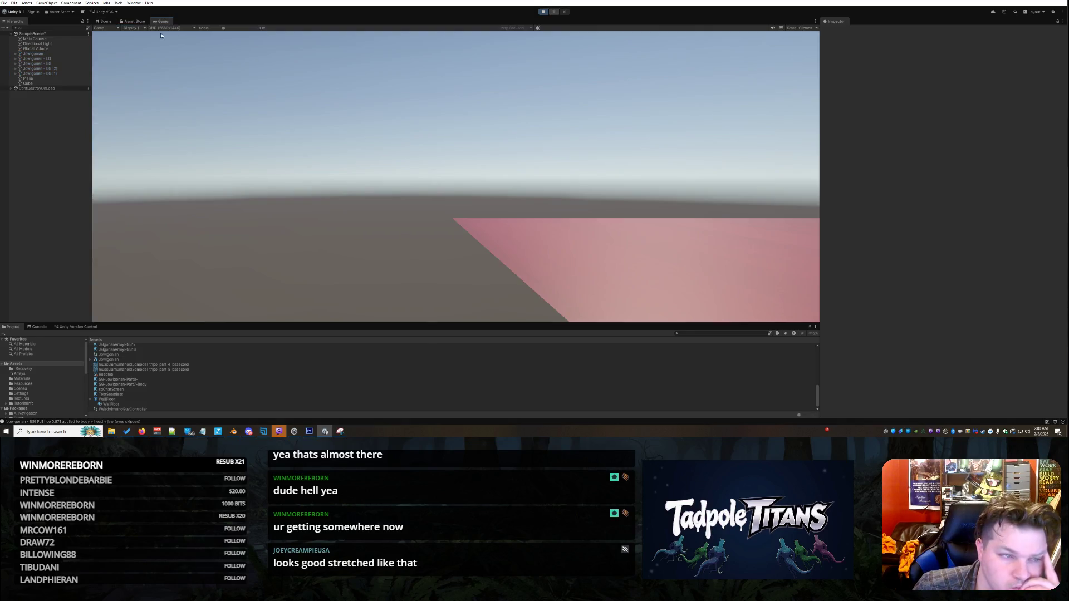
{"action": "left_click", "coordinate": [106, 21]}
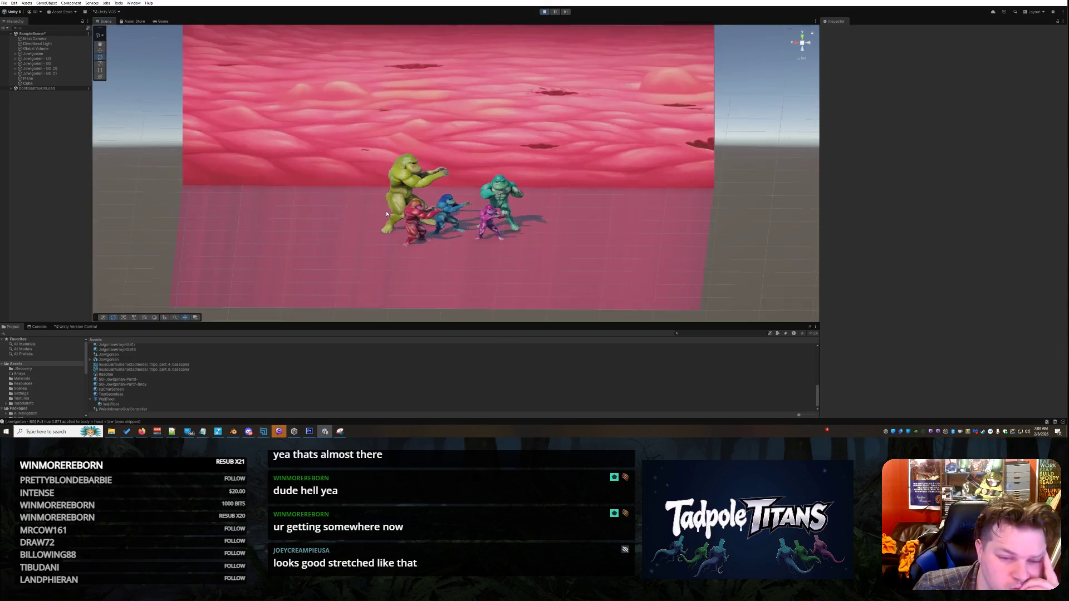
Zoom and orbit around the animating apes on the pink floor, then exit Play mode with Ctrl+P.
{"action": "scroll", "coordinate": [386, 214], "scroll_direction": "up", "scroll_amount": 5}
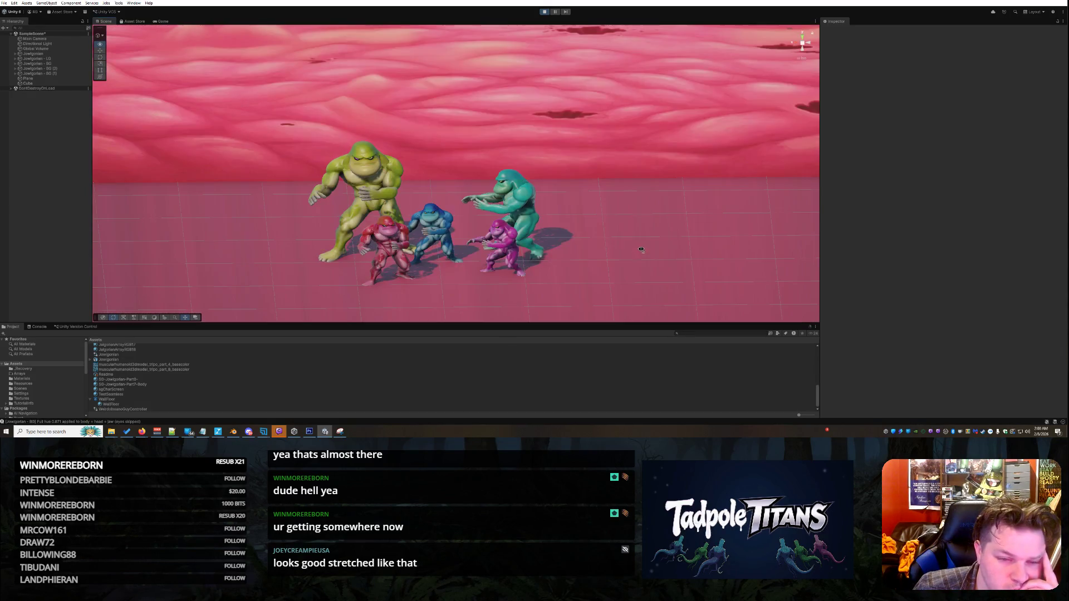
{"action": "mouse_move", "coordinate": [641, 250]}
{"action": "left_mouse_down"}
{"action": "mouse_move", "coordinate": [635, 222]}
{"action": "mouse_move", "coordinate": [640, 231]}
{"action": "left_mouse_up"}
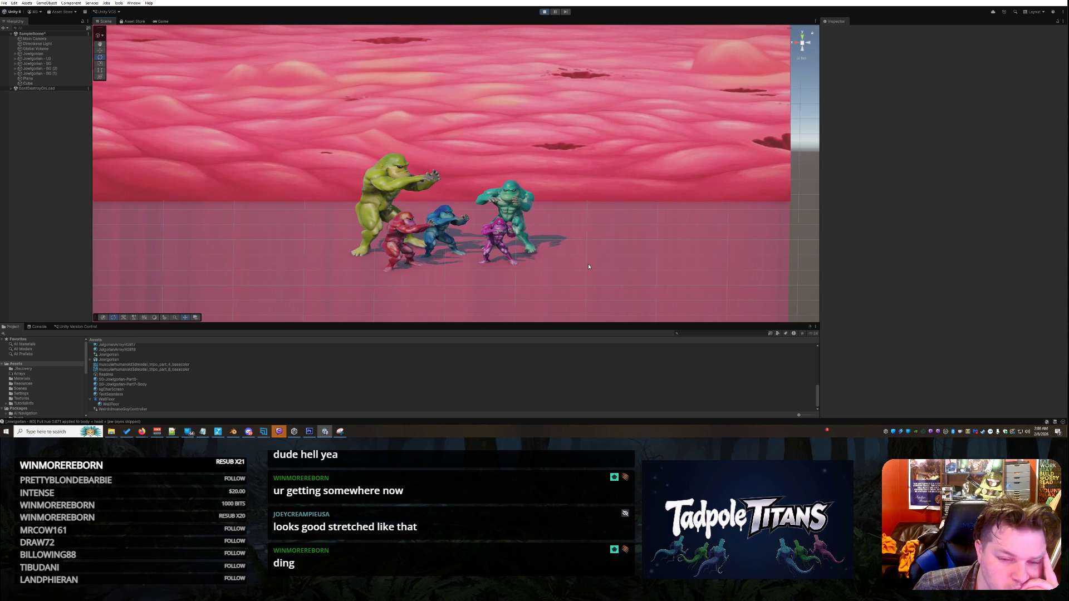
{"action": "scroll", "coordinate": [588, 258], "scroll_direction": "down", "scroll_amount": 2}
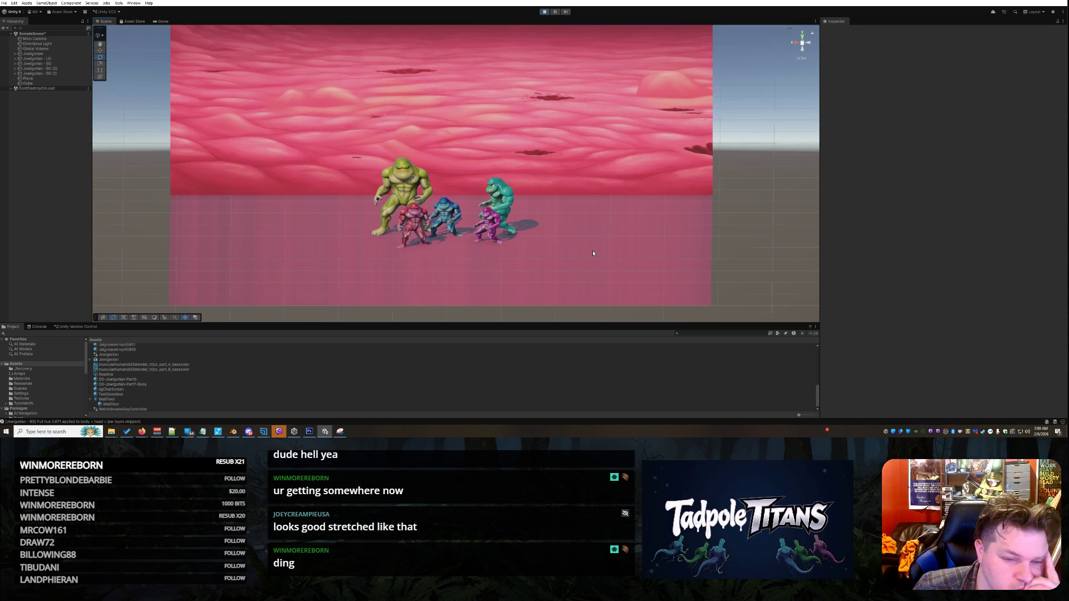
{"action": "mouse_move", "coordinate": [592, 252]}
{"action": "left_mouse_down"}
{"action": "mouse_move", "coordinate": [530, 299]}
{"action": "mouse_move", "coordinate": [655, 304]}
{"action": "mouse_move", "coordinate": [597, 237]}
{"action": "mouse_move", "coordinate": [611, 228]}
{"action": "mouse_move", "coordinate": [566, 225]}
{"action": "mouse_move", "coordinate": [645, 222]}
{"action": "mouse_move", "coordinate": [613, 228]}
{"action": "left_mouse_up"}
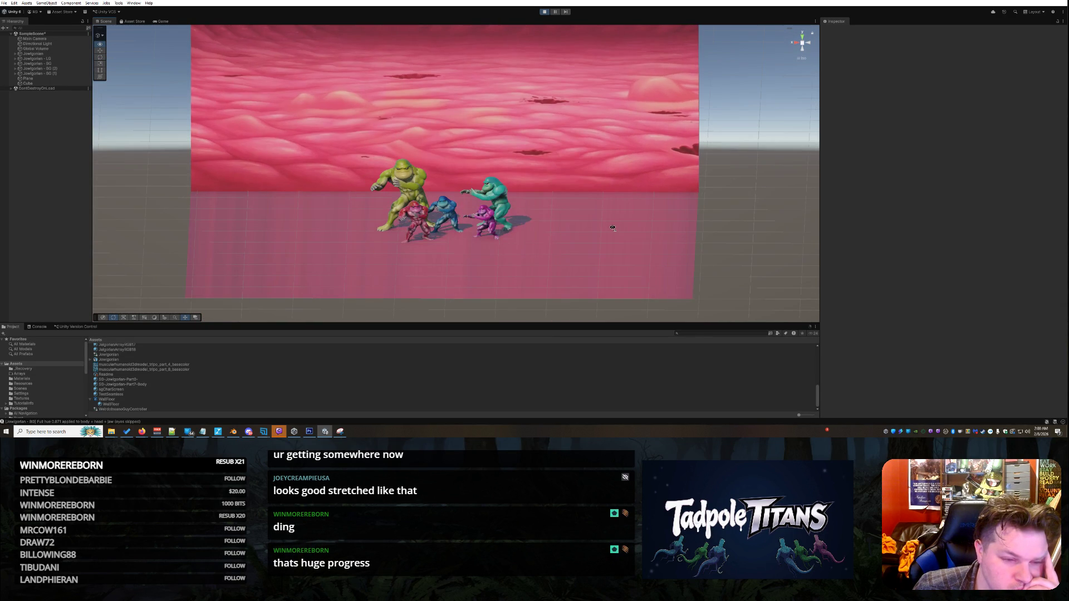
{"action": "key", "text": "ctrl+p"}
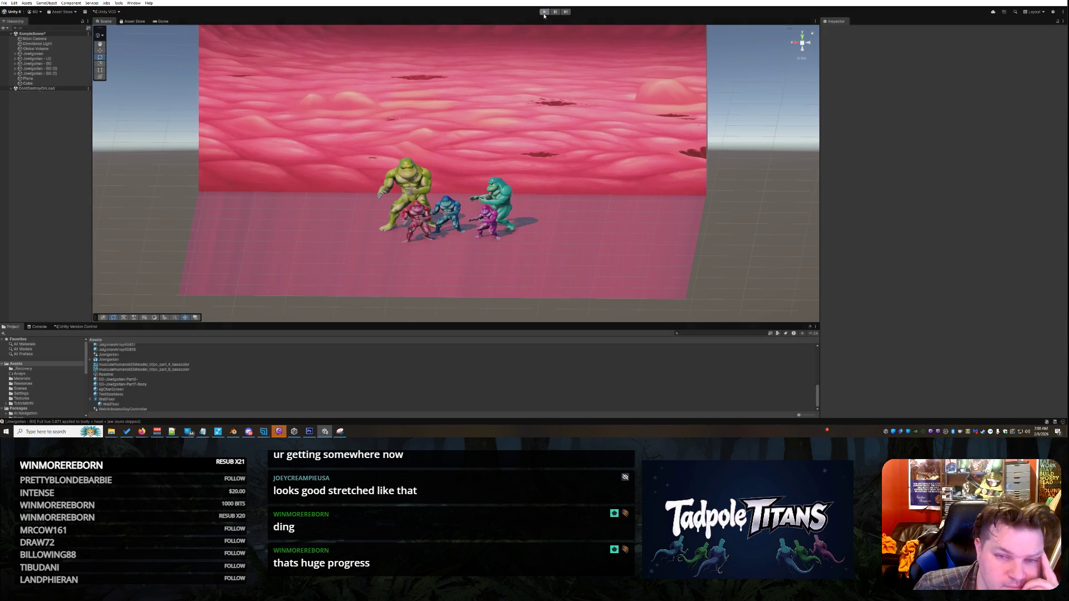
Duplicate the back wall and rotate the copy into an angled side slab.
{"action": "scroll", "coordinate": [341, 149], "scroll_direction": "down", "scroll_amount": 4}
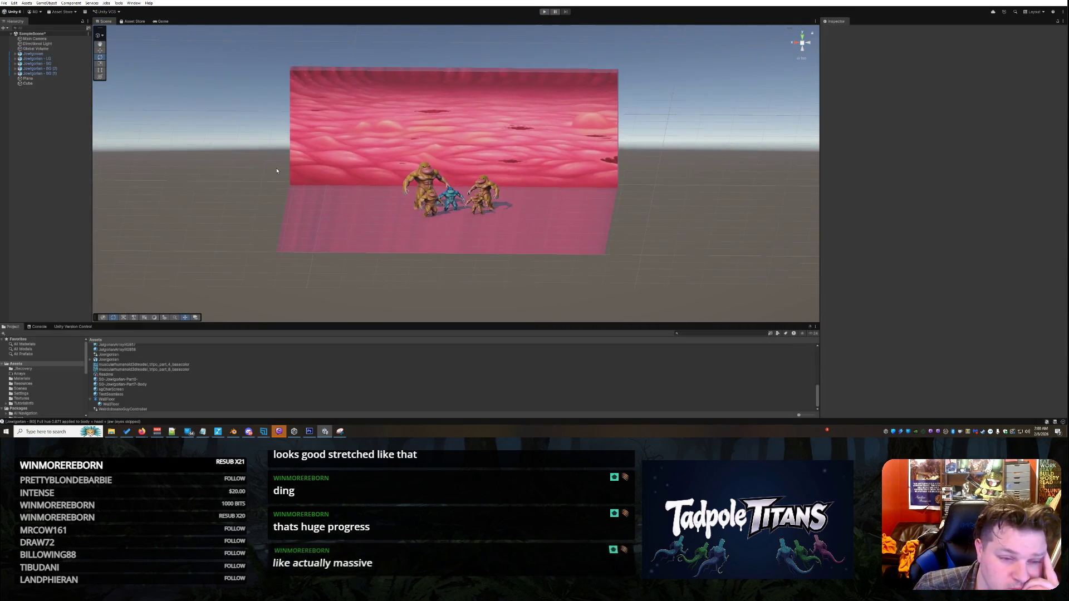
{"action": "left_click", "coordinate": [310, 167]}
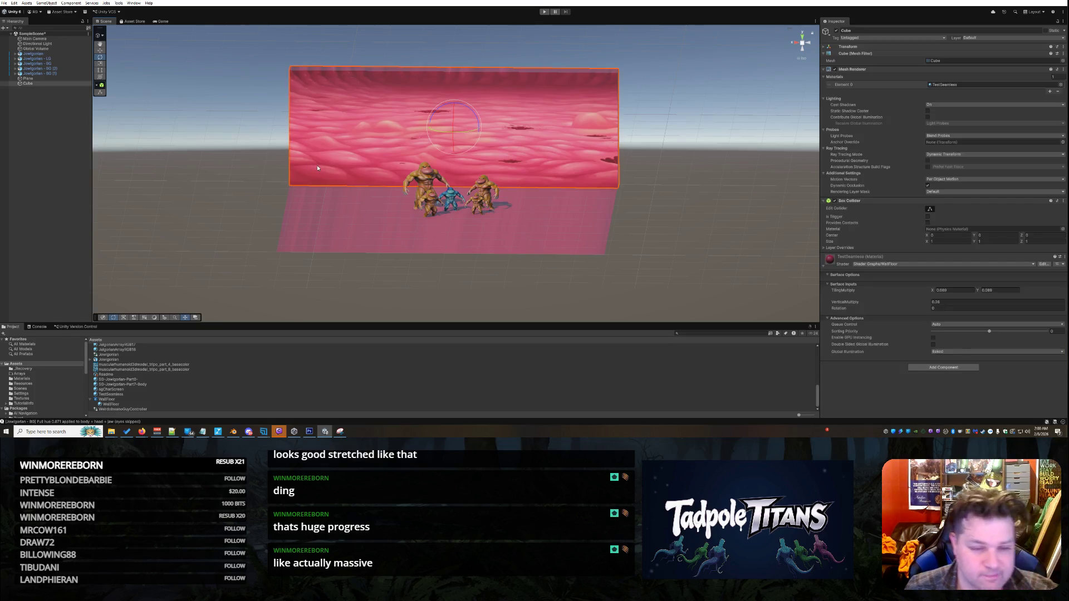
{"action": "key", "text": "ctrl+d"}
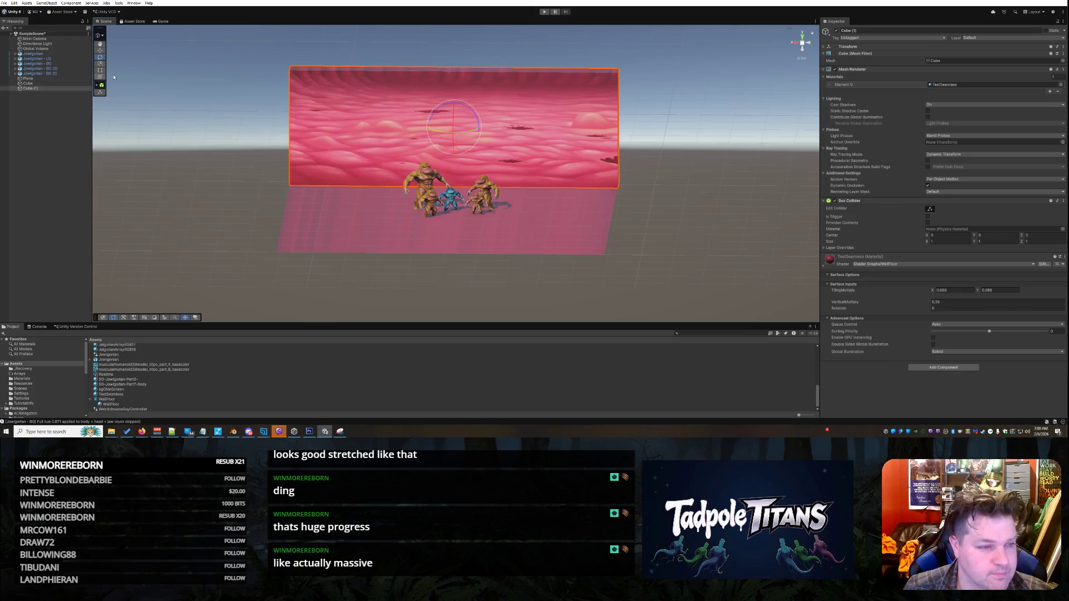
{"action": "left_click", "coordinate": [100, 50]}
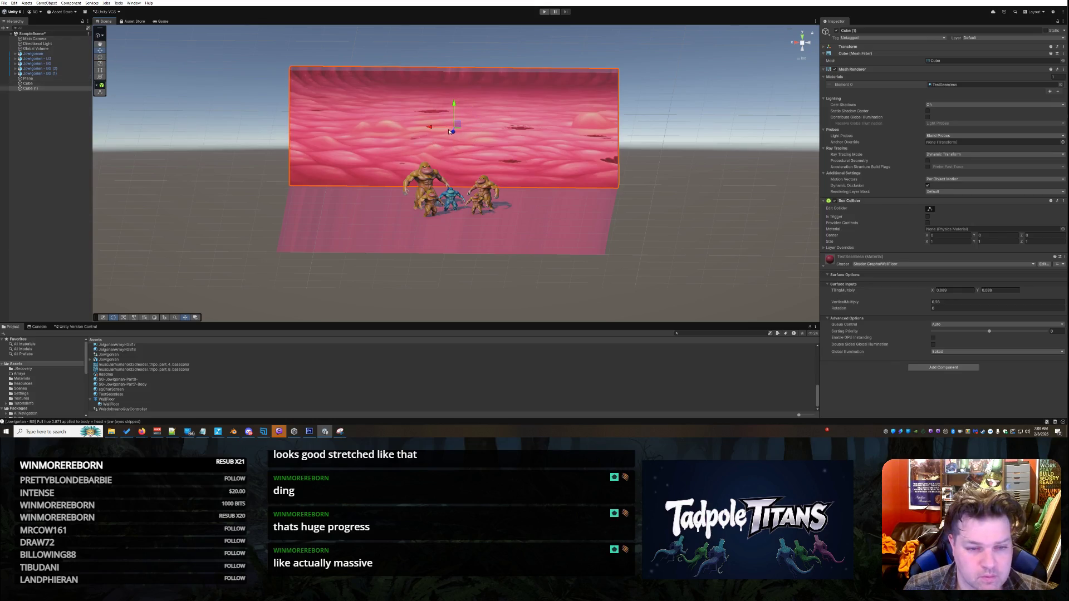
{"action": "left_click", "coordinate": [101, 57]}
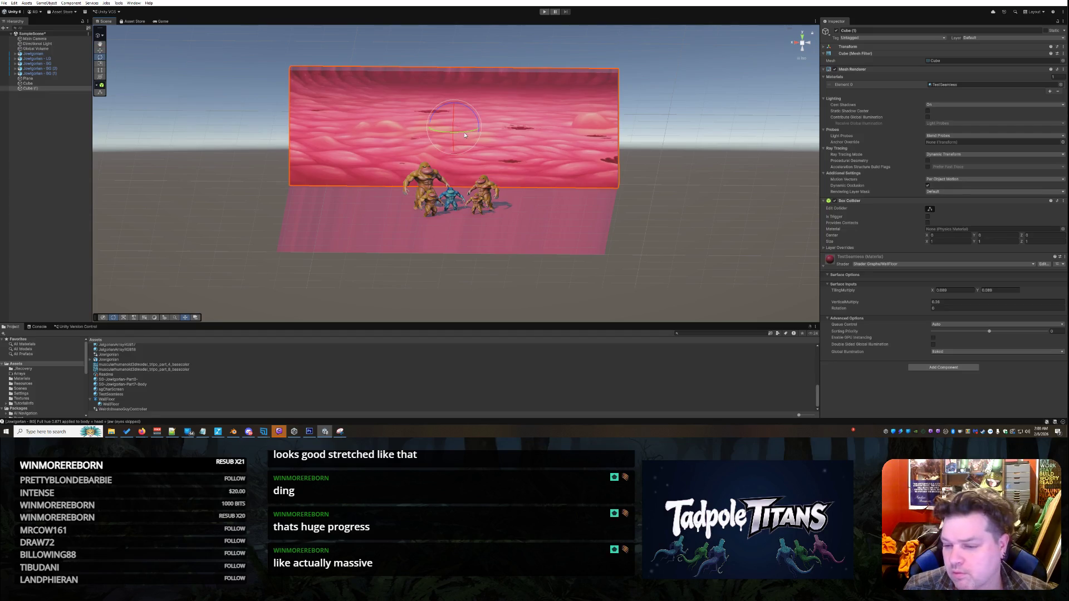
{"action": "mouse_move", "coordinate": [465, 135]}
{"action": "left_mouse_down"}
{"action": "mouse_move", "coordinate": [278, 125]}
{"action": "mouse_move", "coordinate": [167, 92]}
{"action": "left_mouse_up"}
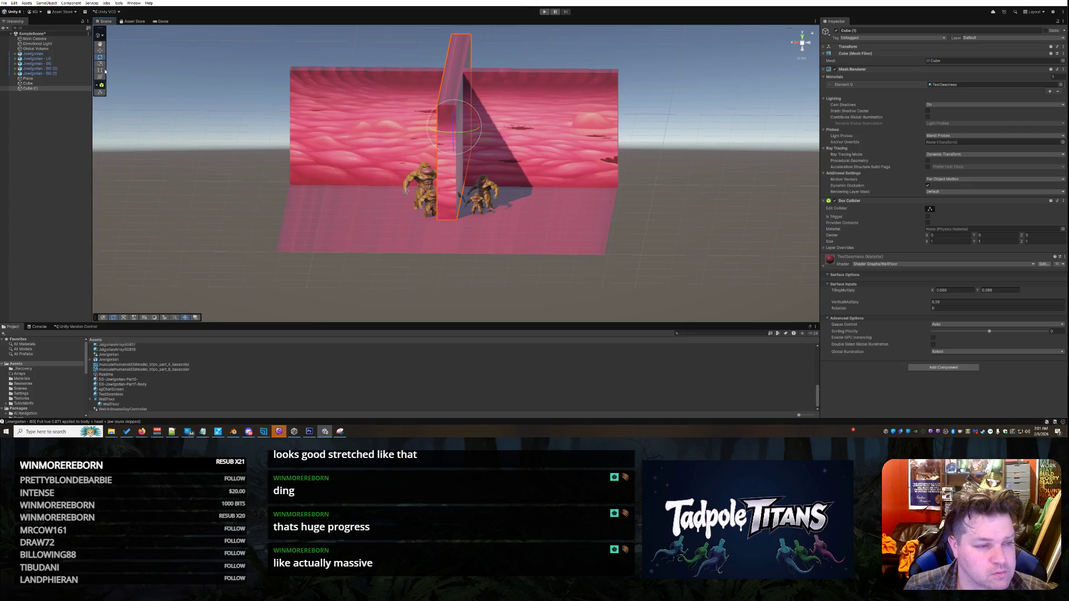
Move the slab to the floor's left edge so it meets the back wall.
{"action": "left_click", "coordinate": [101, 51]}
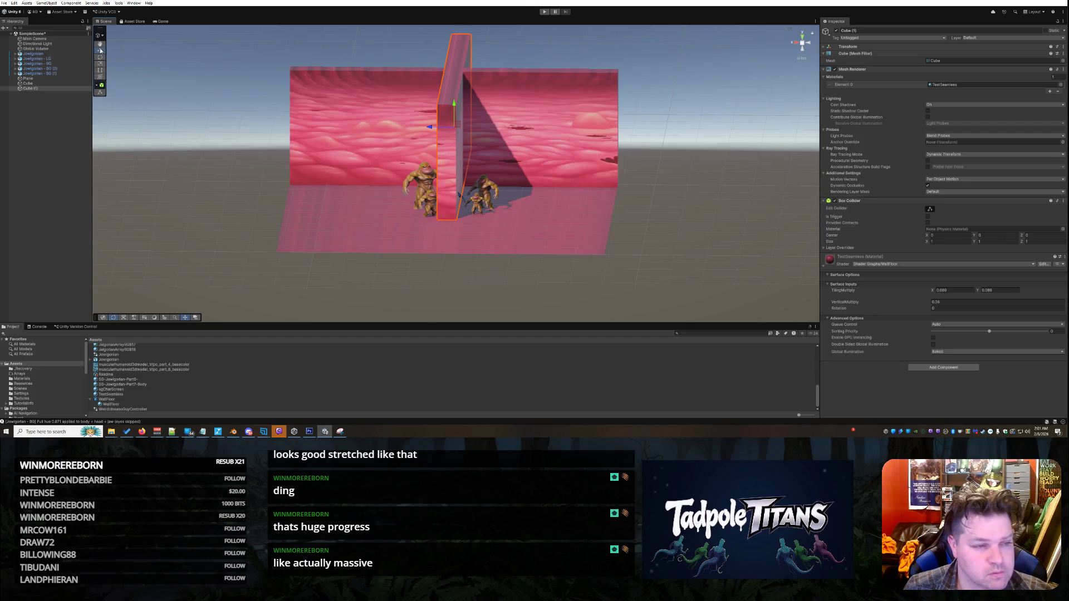
{"action": "left_click_drag", "start_coordinate": [449, 126], "coordinate": [326, 173]}
{"action": "mouse_move", "coordinate": [300, 208]}
{"action": "left_mouse_down"}
{"action": "mouse_move", "coordinate": [301, 279]}
{"action": "mouse_move", "coordinate": [295, 232]}
{"action": "mouse_move", "coordinate": [317, 131]}
{"action": "left_mouse_up"}
{"action": "mouse_move", "coordinate": [292, 268]}
{"action": "left_mouse_down"}
{"action": "mouse_move", "coordinate": [251, 242]}
{"action": "mouse_move", "coordinate": [315, 231]}
{"action": "mouse_move", "coordinate": [372, 236]}
{"action": "mouse_move", "coordinate": [396, 177]}
{"action": "mouse_move", "coordinate": [363, 203]}
{"action": "mouse_move", "coordinate": [412, 202]}
{"action": "left_mouse_up"}
{"action": "left_click_drag", "start_coordinate": [604, 235], "coordinate": [400, 217]}
Duplicate the left wall, Cube (1), and slide Cube (2) to the floor's right edge.
{"action": "left_click", "coordinate": [397, 215]}
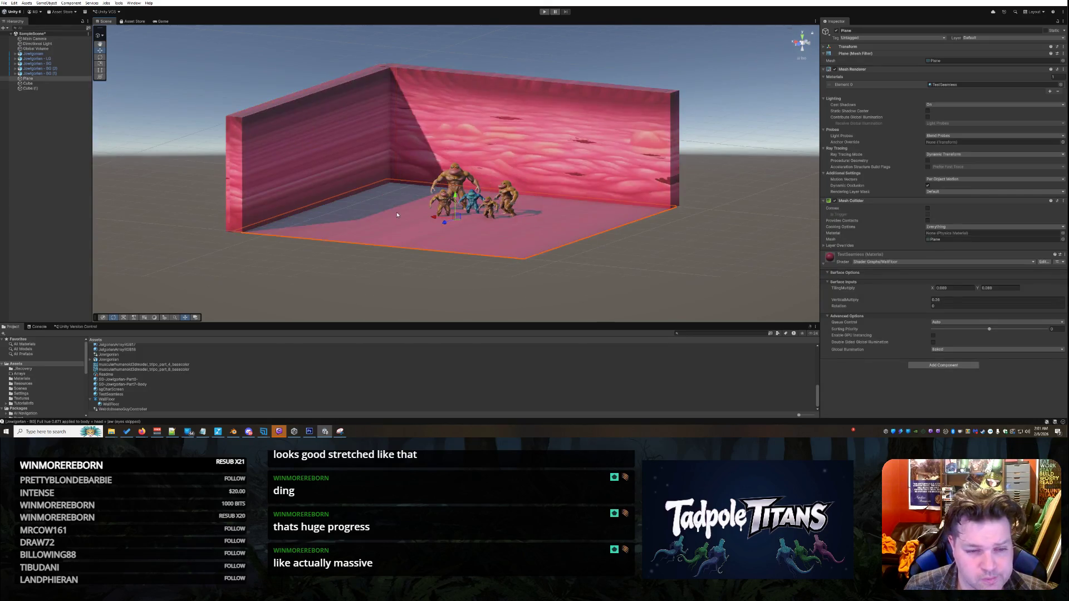
{"action": "left_click", "coordinate": [389, 249]}
{"action": "mouse_move", "coordinate": [513, 281]}
{"action": "left_mouse_down"}
{"action": "mouse_move", "coordinate": [466, 291]}
{"action": "mouse_move", "coordinate": [328, 285]}
{"action": "left_mouse_up"}
{"action": "mouse_move", "coordinate": [394, 281]}
{"action": "left_mouse_down"}
{"action": "mouse_move", "coordinate": [468, 286]}
{"action": "mouse_move", "coordinate": [327, 186]}
{"action": "mouse_move", "coordinate": [389, 221]}
{"action": "left_mouse_up"}
{"action": "left_click", "coordinate": [327, 186]}
{"action": "key", "text": "ctrl+d"}
{"action": "left_click_drag", "start_coordinate": [262, 156], "coordinate": [574, 201]}
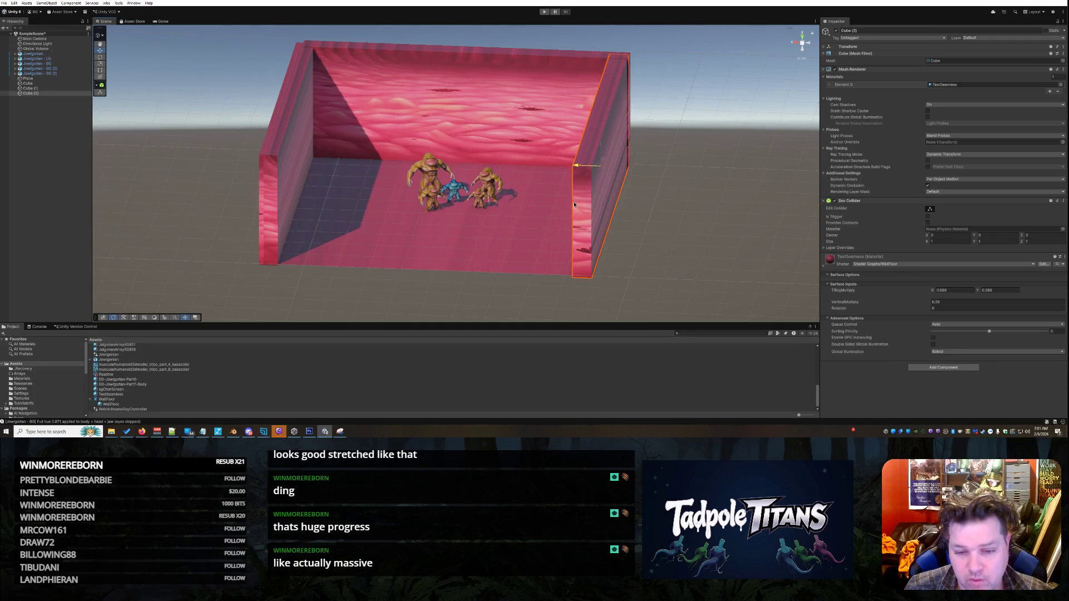
{"action": "left_click", "coordinate": [479, 276]}
{"action": "mouse_move", "coordinate": [434, 297]}
{"action": "left_mouse_down"}
{"action": "mouse_move", "coordinate": [481, 258]}
{"action": "mouse_move", "coordinate": [521, 285]}
{"action": "mouse_move", "coordinate": [497, 273]}
{"action": "mouse_move", "coordinate": [569, 272]}
{"action": "left_mouse_up"}
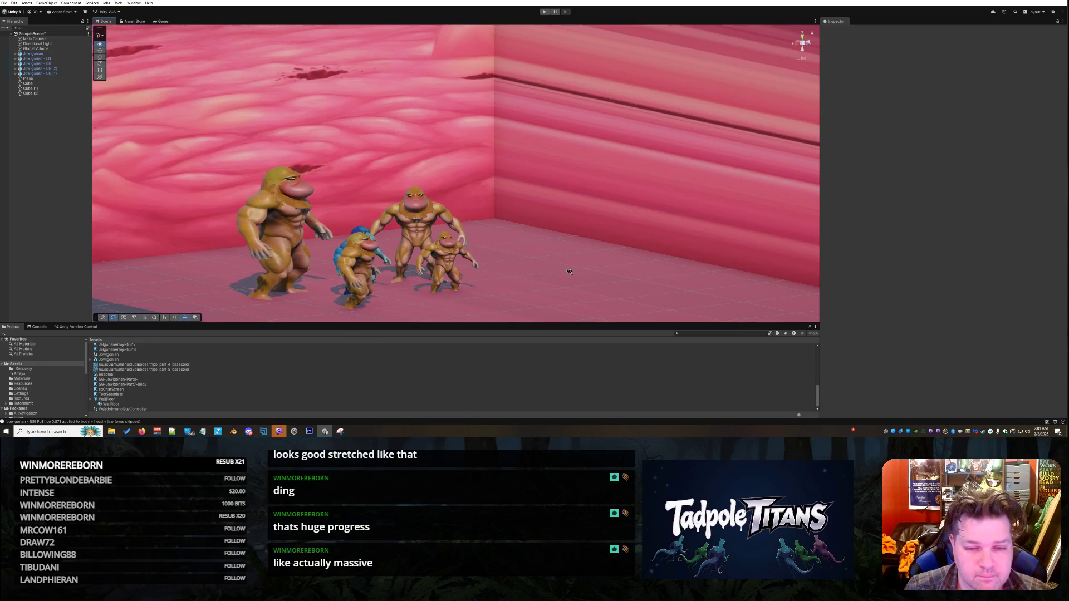
{"action": "left_click_drag", "start_coordinate": [505, 278], "coordinate": [500, 250]}
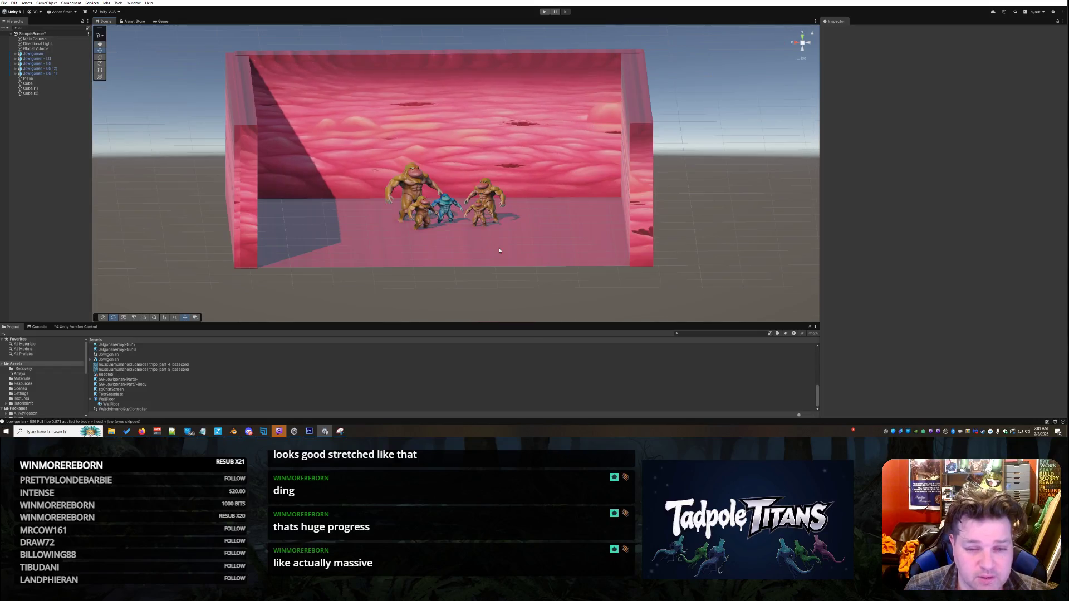
Angle the right wall toward the camera and slide it further right and back.
{"action": "left_click", "coordinate": [650, 243]}
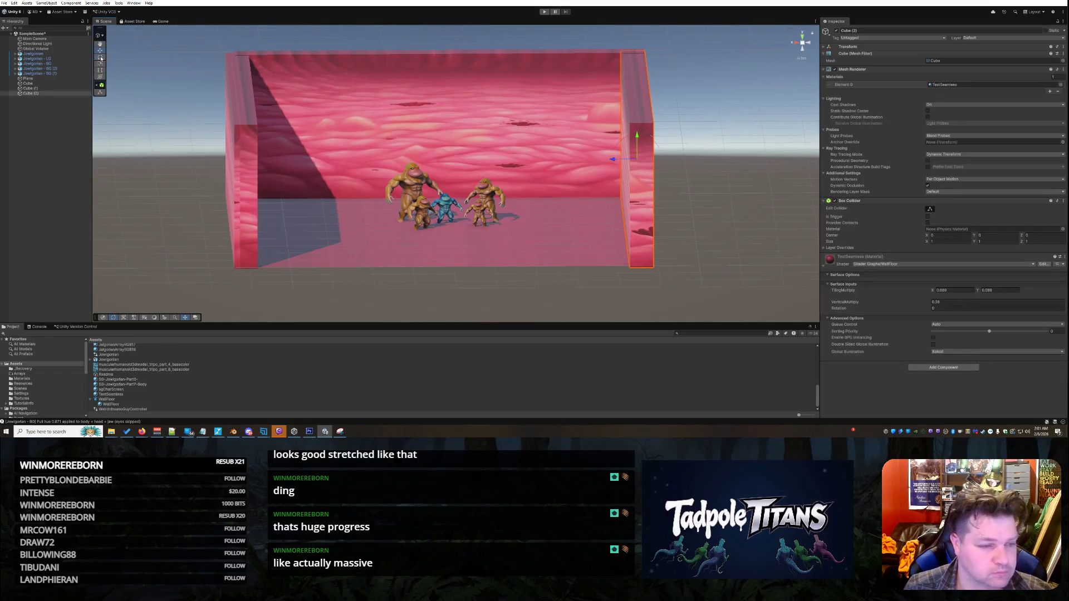
{"action": "left_click", "coordinate": [101, 58]}
{"action": "left_click_drag", "start_coordinate": [634, 167], "coordinate": [649, 161]}
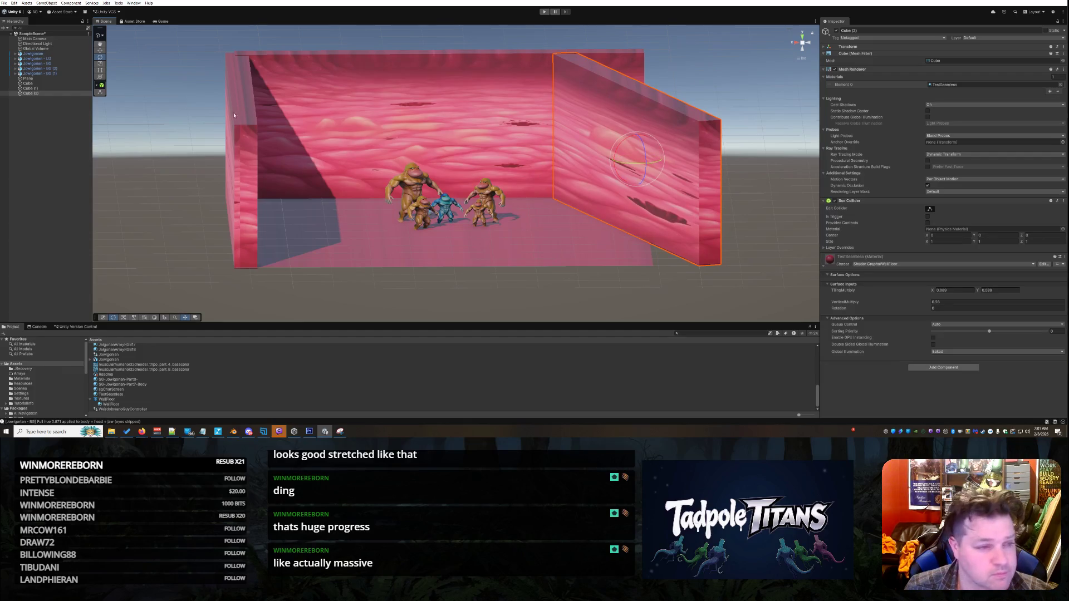
{"action": "left_click", "coordinate": [101, 50]}
{"action": "left_click_drag", "start_coordinate": [615, 162], "coordinate": [695, 165]}
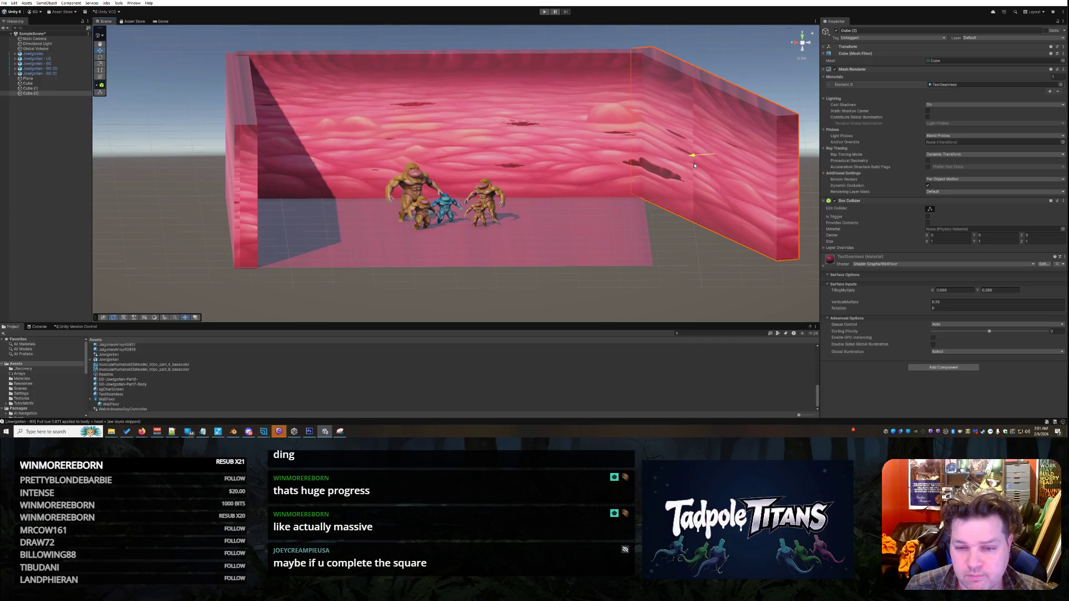
{"action": "left_click", "coordinate": [703, 251]}
{"action": "left_click_drag", "start_coordinate": [703, 252], "coordinate": [684, 264]}
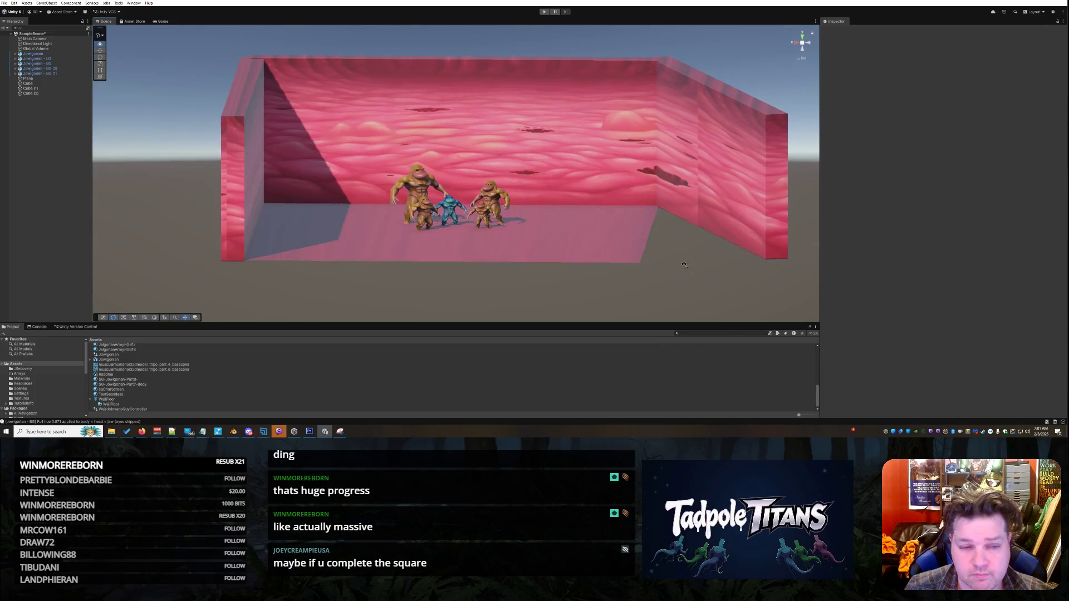
Angle the left wall outward and slide it further left.
{"action": "left_click", "coordinate": [262, 205]}
{"action": "key", "text": "e"}
{"action": "left_click_drag", "start_coordinate": [254, 165], "coordinate": [244, 162]}
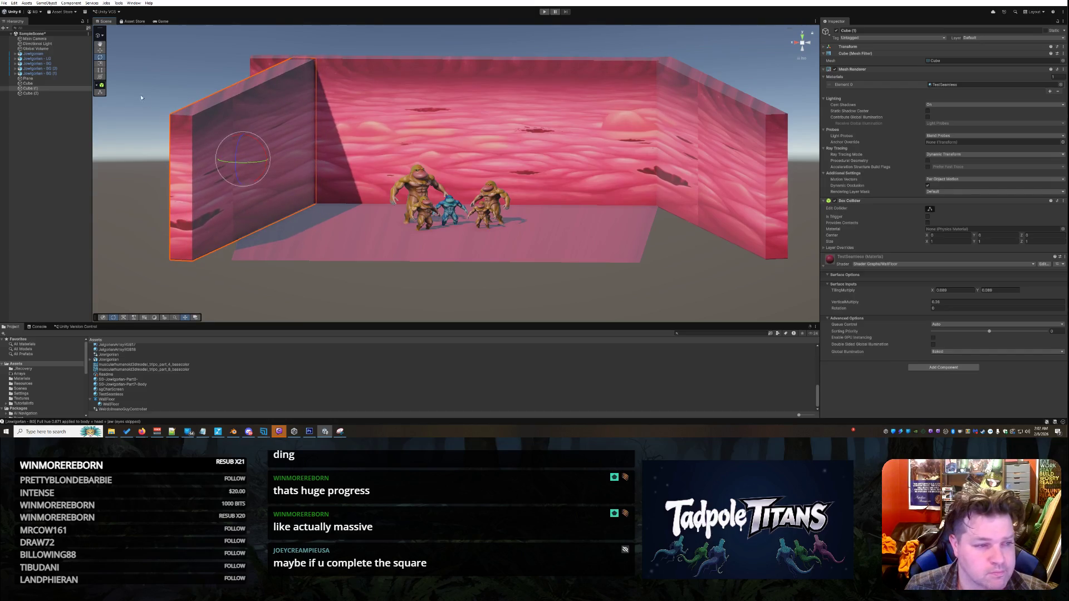
{"action": "key", "text": "w"}
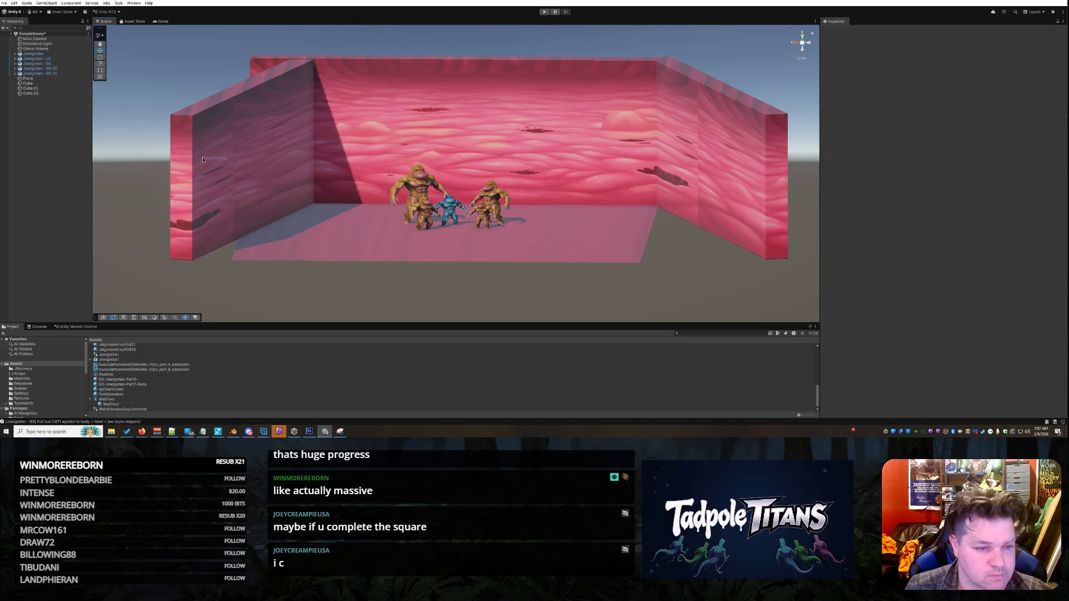
{"action": "left_click_drag", "start_coordinate": [221, 160], "coordinate": [170, 156]}
Scale the floor plane wider along X so it extends past both side walls.
{"action": "left_click", "coordinate": [283, 256]}
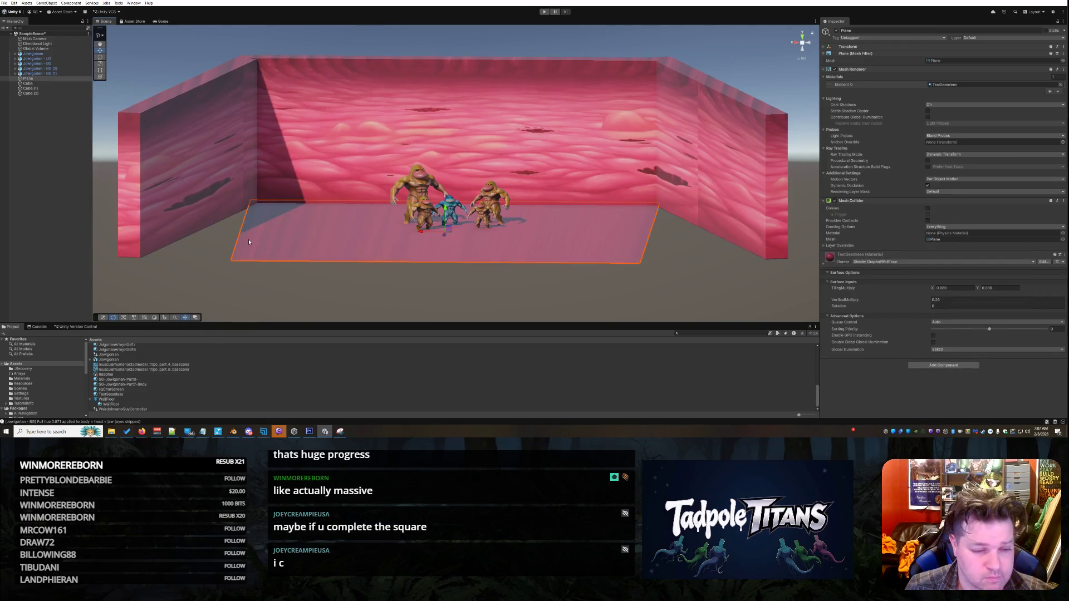
{"action": "left_click", "coordinate": [101, 65]}
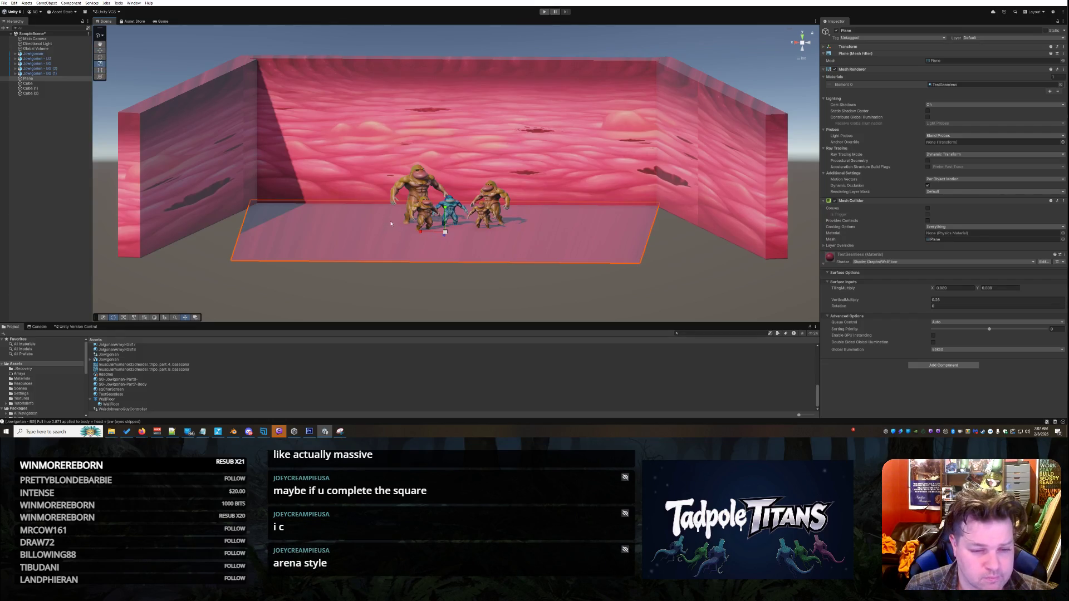
{"action": "left_click_drag", "start_coordinate": [421, 232], "coordinate": [401, 234]}
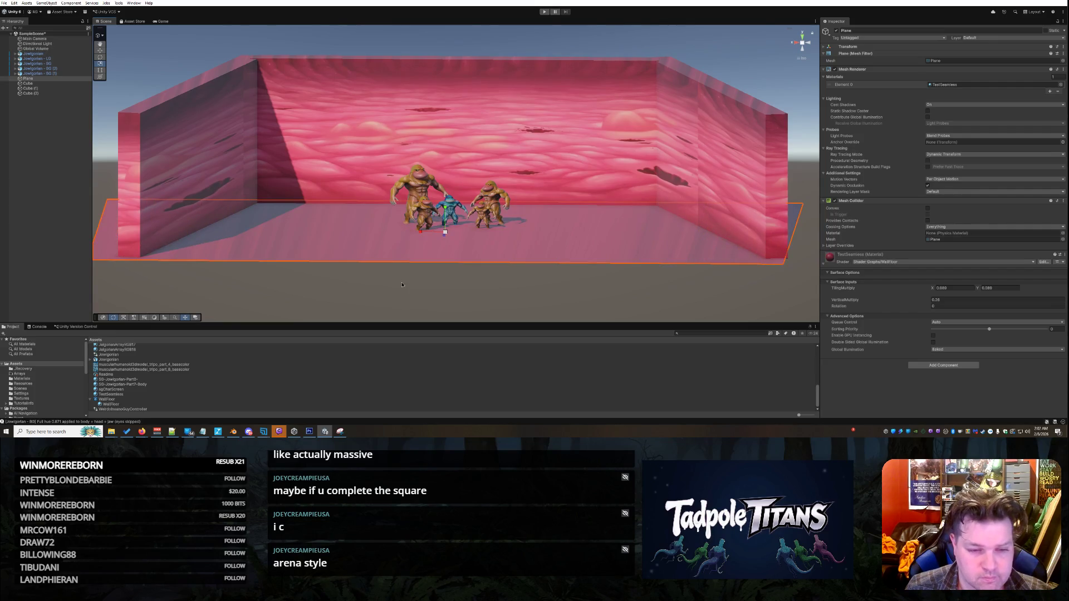
{"action": "left_click", "coordinate": [527, 288]}
Look over the widened arena and enter Play mode with Ctrl+P.
{"action": "mouse_move", "coordinate": [527, 289]}
{"action": "left_mouse_down"}
{"action": "mouse_move", "coordinate": [528, 278]}
{"action": "mouse_move", "coordinate": [583, 287]}
{"action": "mouse_move", "coordinate": [506, 259]}
{"action": "mouse_move", "coordinate": [454, 257]}
{"action": "left_mouse_up"}
{"action": "mouse_move", "coordinate": [544, 290]}
{"action": "left_mouse_down"}
{"action": "mouse_move", "coordinate": [555, 282]}
{"action": "mouse_move", "coordinate": [529, 316]}
{"action": "mouse_move", "coordinate": [532, 279]}
{"action": "left_mouse_up"}
{"action": "scroll", "coordinate": [533, 279], "scroll_direction": "up", "scroll_amount": 5}
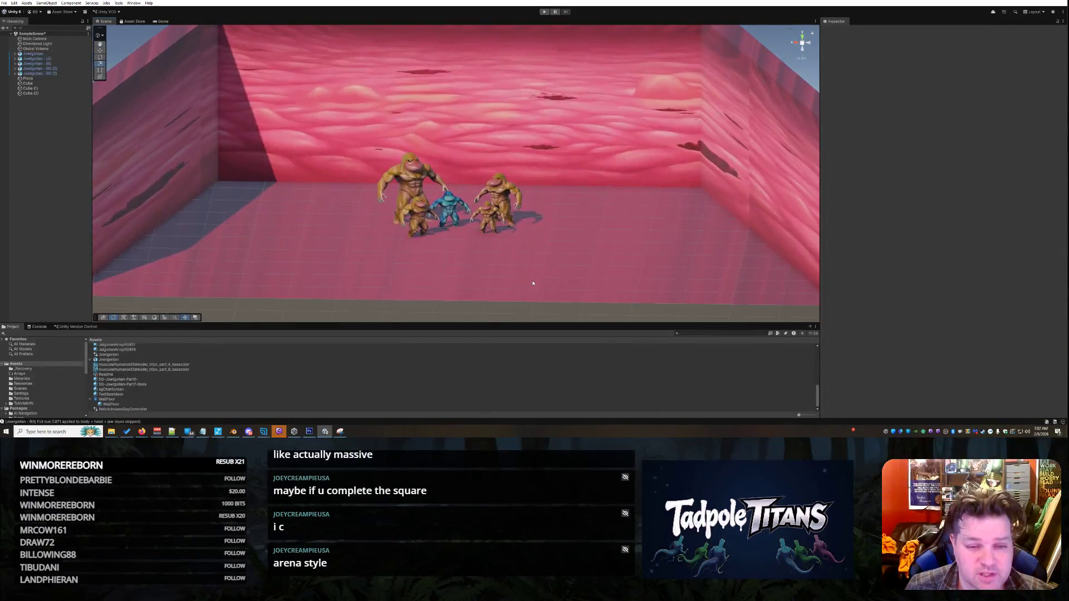
{"action": "scroll", "coordinate": [538, 287], "scroll_direction": "down", "scroll_amount": 3}
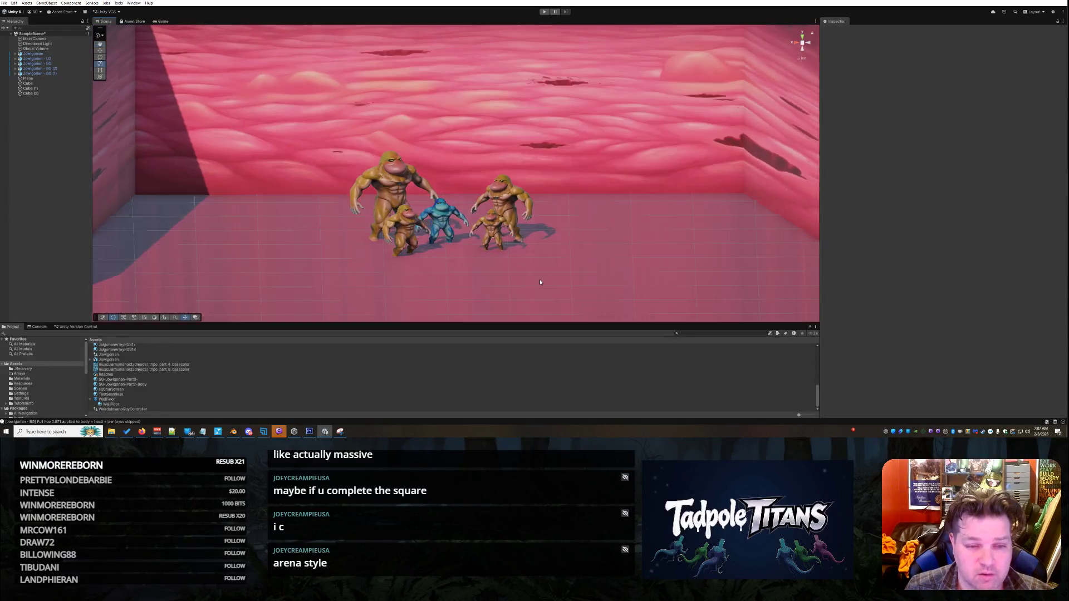
{"action": "mouse_move", "coordinate": [540, 283]}
{"action": "left_mouse_down"}
{"action": "mouse_move", "coordinate": [535, 259]}
{"action": "mouse_move", "coordinate": [390, 105]}
{"action": "left_mouse_up"}
{"action": "key", "text": "ctrl+p"}
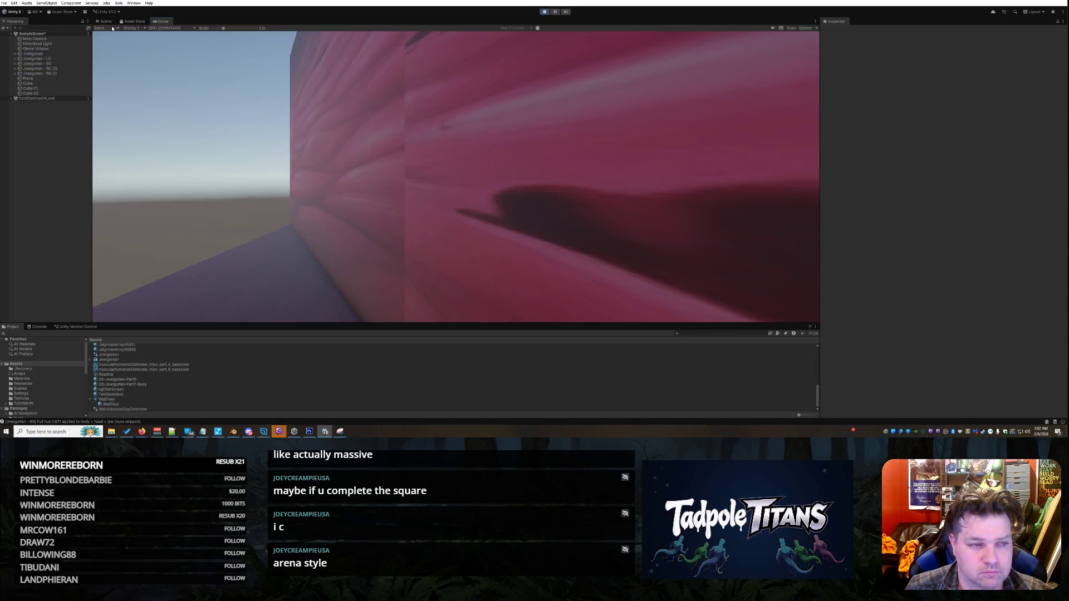
During play, orbit the Scene view around the five coloured apes before the fleshy back wall.
{"action": "left_click", "coordinate": [104, 21]}
{"action": "scroll", "coordinate": [517, 185], "scroll_direction": "down", "scroll_amount": 5}
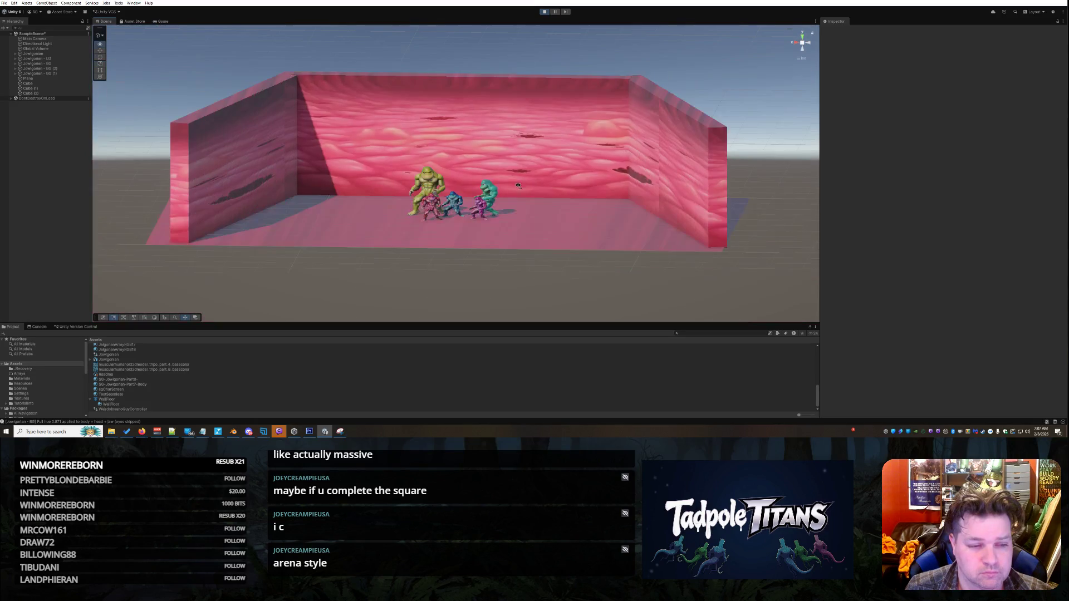
{"action": "scroll", "coordinate": [539, 225], "scroll_direction": "up", "scroll_amount": 5}
{"action": "left_click_drag", "start_coordinate": [579, 222], "coordinate": [571, 224]}
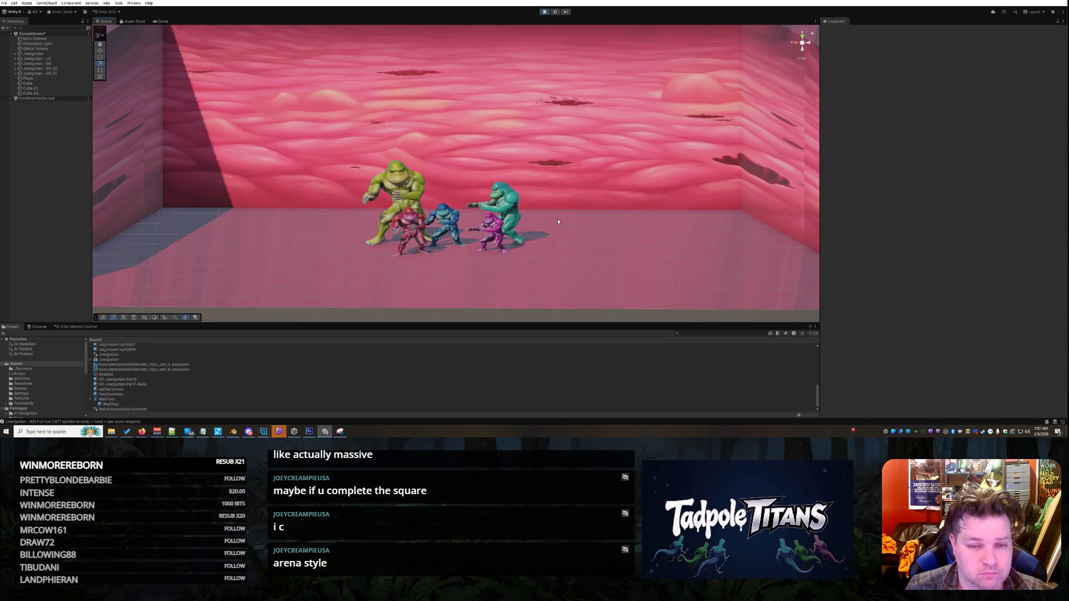
{"action": "mouse_move", "coordinate": [610, 226]}
{"action": "left_mouse_down"}
{"action": "mouse_move", "coordinate": [663, 226]}
{"action": "mouse_move", "coordinate": [613, 214]}
{"action": "mouse_move", "coordinate": [457, 222]}
{"action": "mouse_move", "coordinate": [539, 225]}
{"action": "left_mouse_up"}
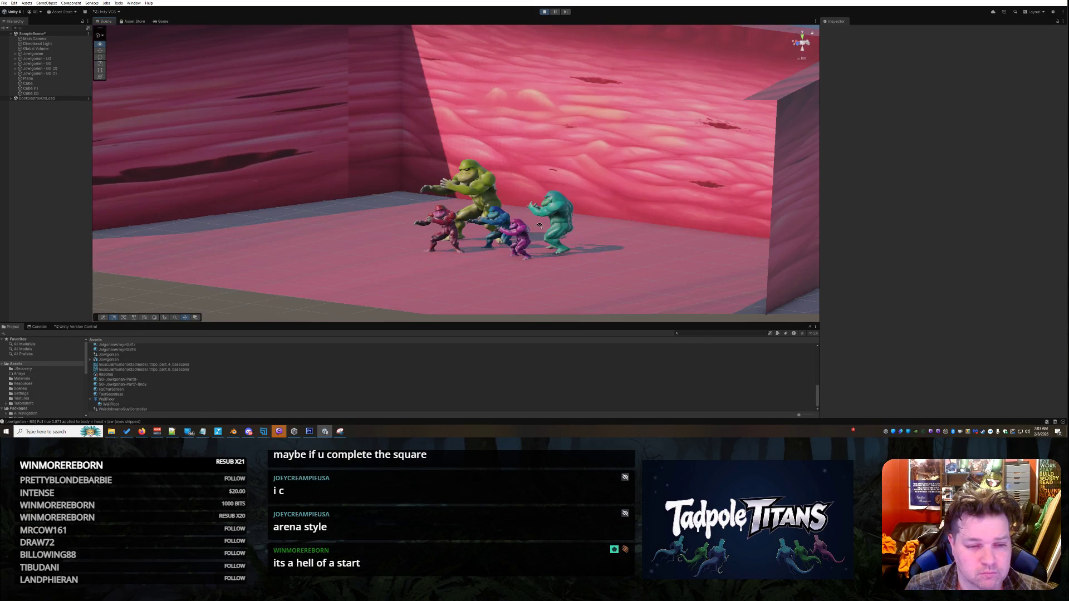
{"action": "left_click_drag", "start_coordinate": [601, 216], "coordinate": [564, 227]}
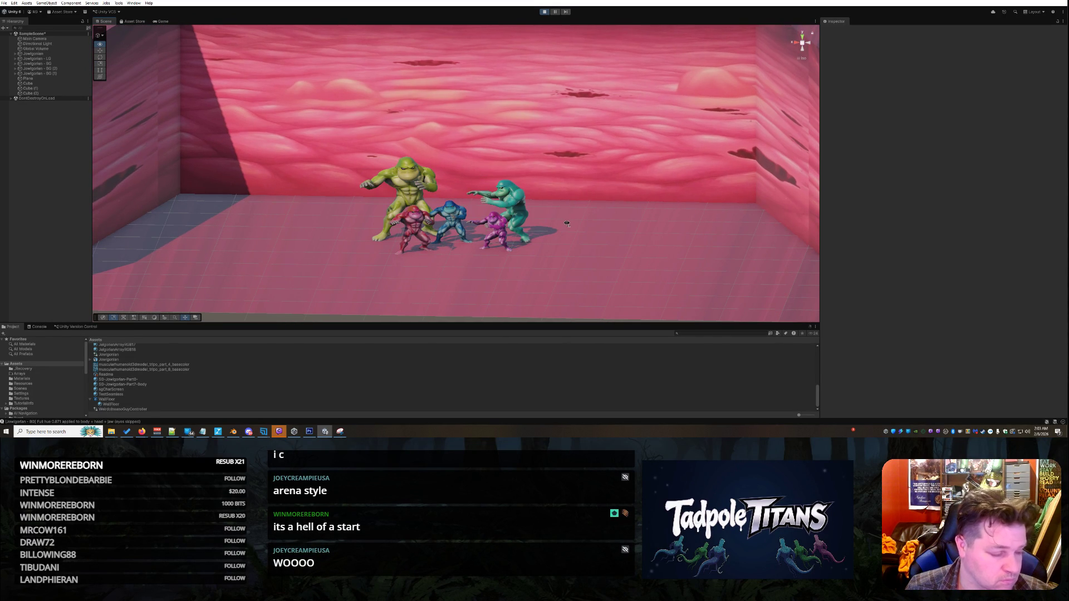
{"action": "left_click_drag", "start_coordinate": [568, 231], "coordinate": [569, 234]}
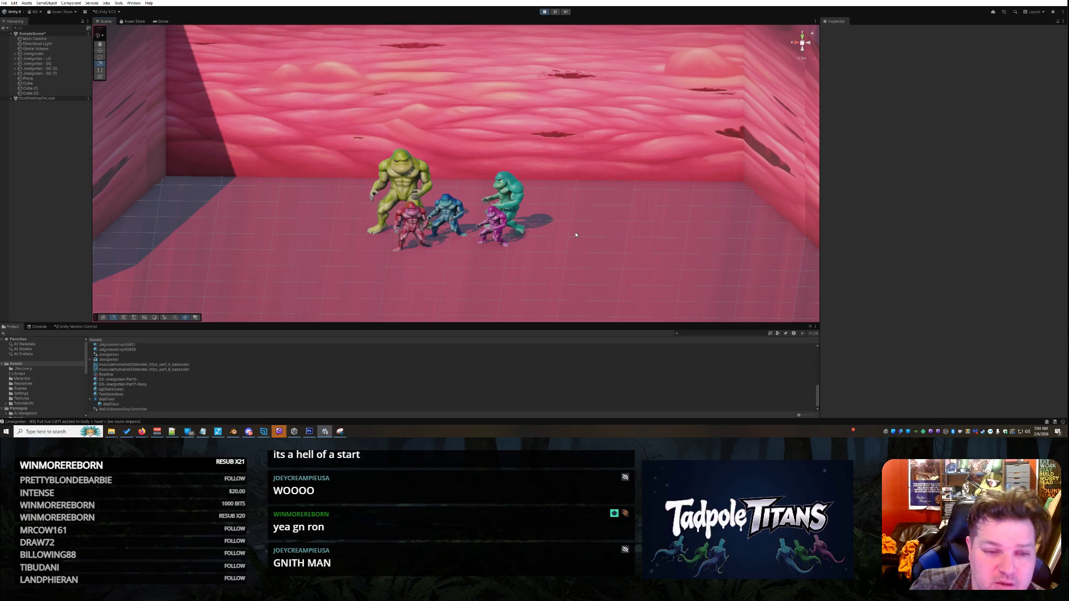
{"action": "left_click_drag", "start_coordinate": [324, 240], "coordinate": [359, 242]}
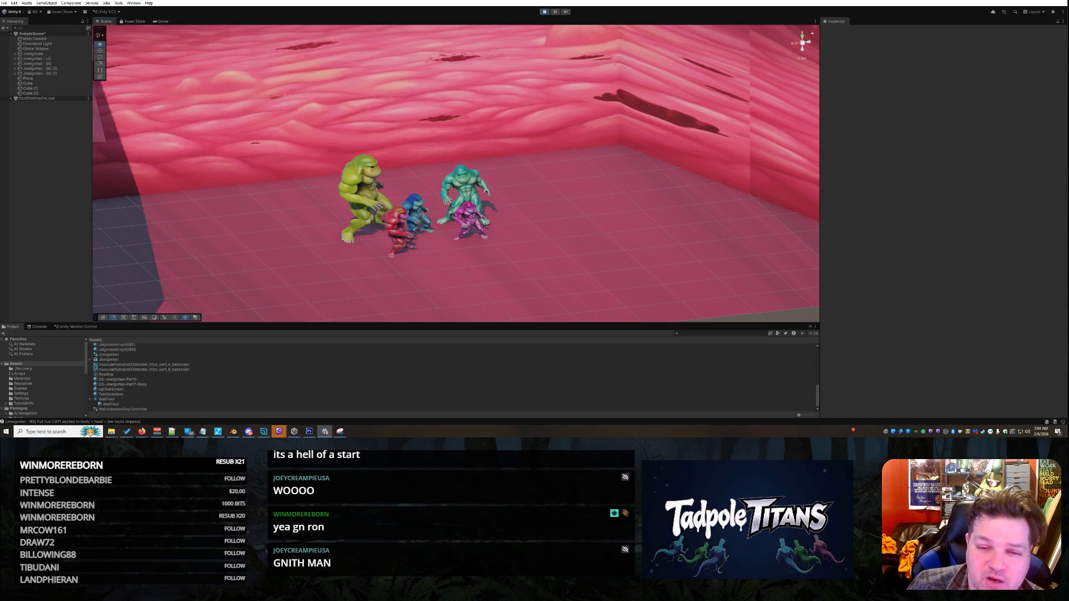
{"action": "mouse_move", "coordinate": [476, 210]}
{"action": "left_mouse_down"}
{"action": "mouse_move", "coordinate": [147, 212]}
{"action": "mouse_move", "coordinate": [304, 241]}
{"action": "mouse_move", "coordinate": [352, 222]}
{"action": "mouse_move", "coordinate": [357, 249]}
{"action": "mouse_move", "coordinate": [361, 217]}
{"action": "mouse_move", "coordinate": [451, 235]}
{"action": "left_mouse_up"}
{"action": "scroll", "coordinate": [454, 244], "scroll_direction": "up", "scroll_amount": 5}
{"action": "mouse_move", "coordinate": [458, 284]}
{"action": "left_mouse_down"}
{"action": "mouse_move", "coordinate": [517, 283]}
{"action": "mouse_move", "coordinate": [496, 249]}
{"action": "left_mouse_up"}
{"action": "mouse_move", "coordinate": [386, 237]}
{"action": "left_mouse_down"}
{"action": "mouse_move", "coordinate": [458, 254]}
{"action": "mouse_move", "coordinate": [473, 235]}
{"action": "mouse_move", "coordinate": [520, 227]}
{"action": "left_mouse_up"}
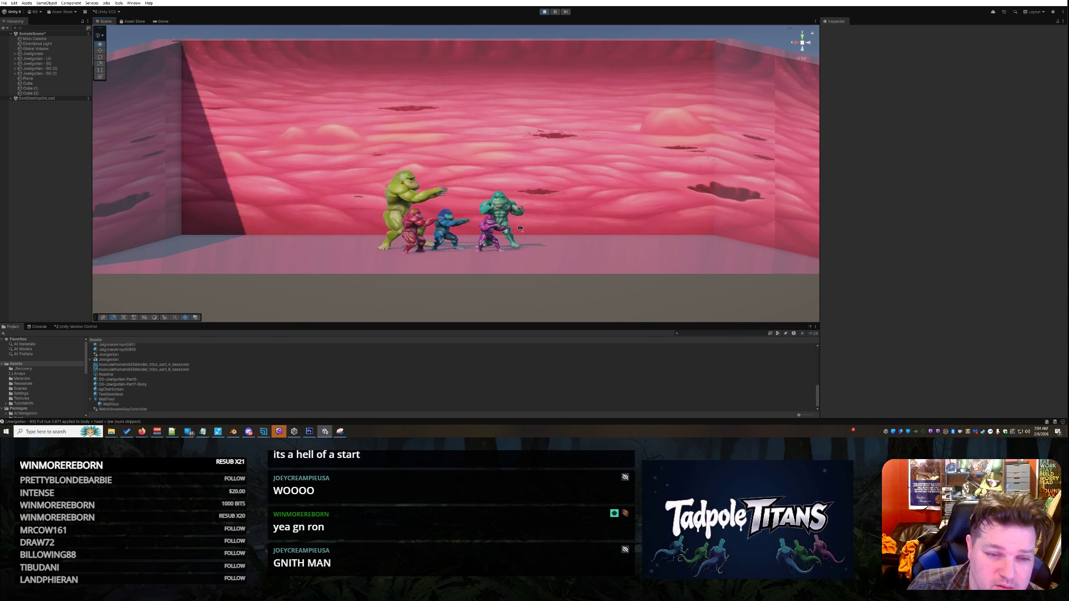